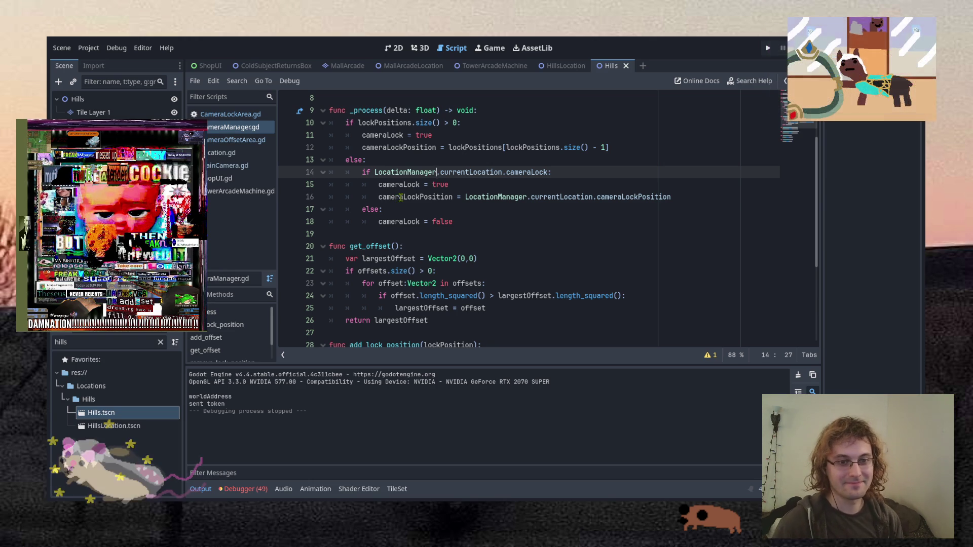
# Step: Clear the 'hills' filter in the FileSystem dock so every location folder is listed
pyautogui.click(398, 198)
pyautogui.click(412, 214)
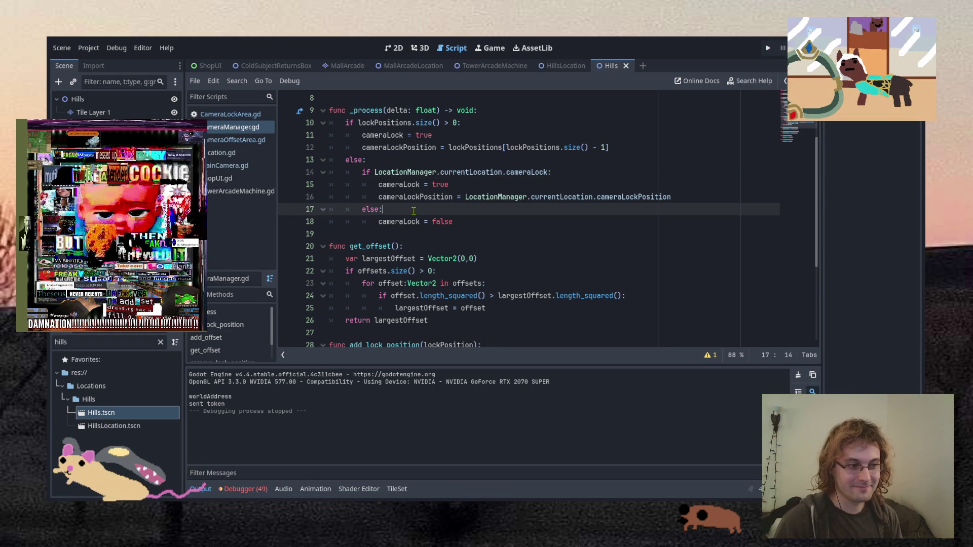
pyautogui.click(450, 185)
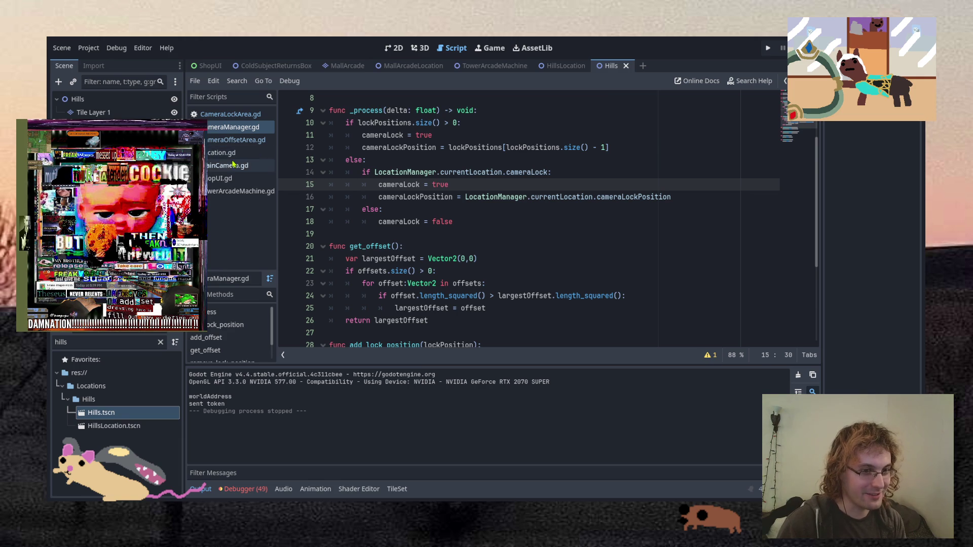
pyautogui.click(161, 342)
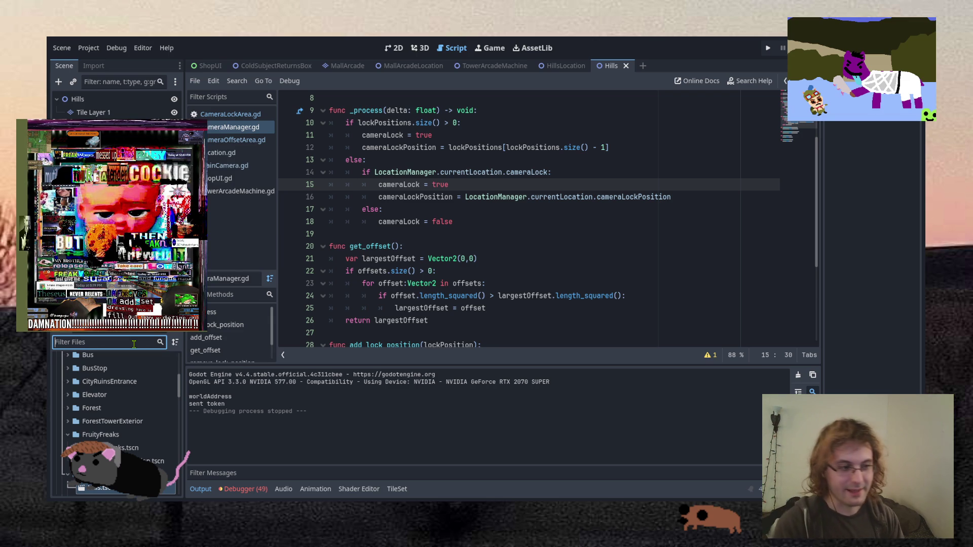
# Step: Scroll through the location folders in the FileSystem dock and collapse the Mall folder
pyautogui.click(63, 441)
pyautogui.scroll(10, 74, 430)
pyautogui.scroll(-10, 74, 430)
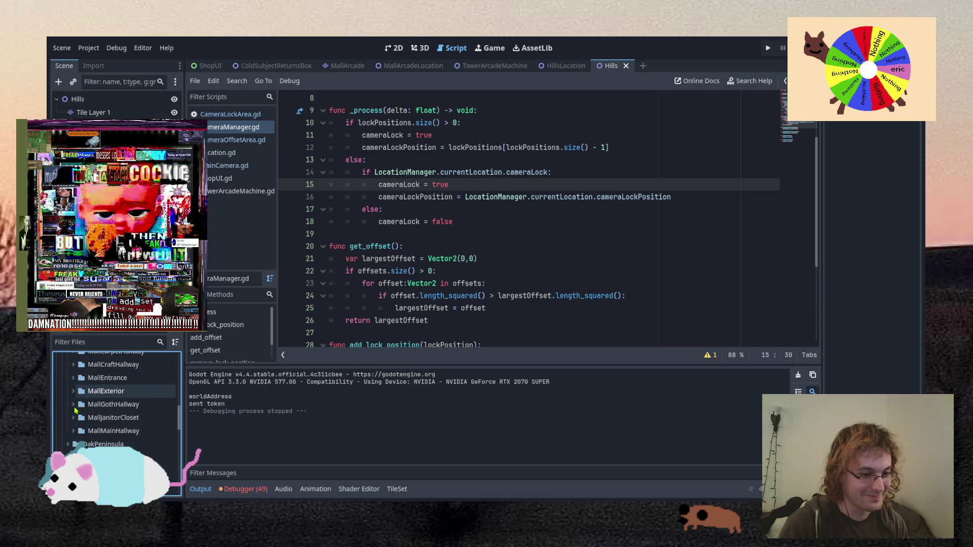
pyautogui.scroll(-5, 75, 398)
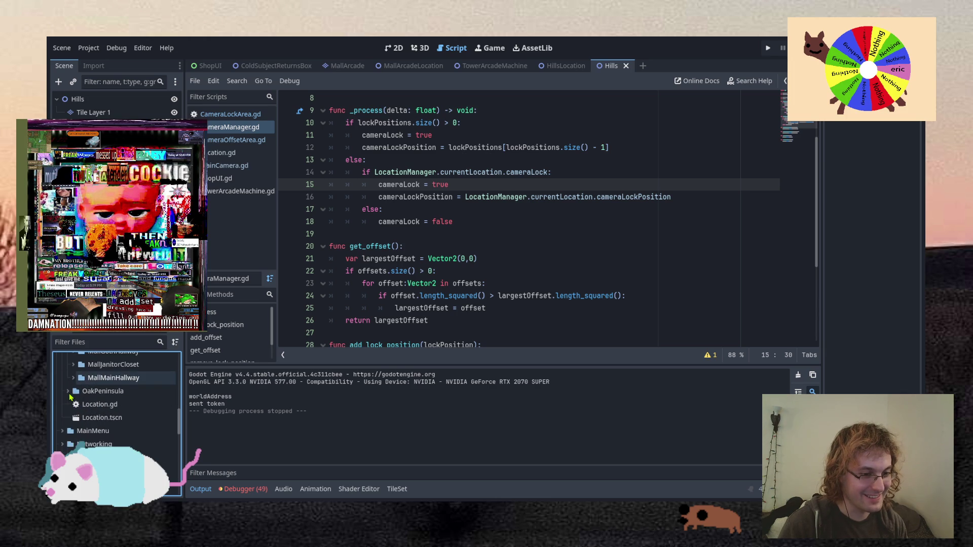
pyautogui.scroll(2, 70, 398)
pyautogui.click(68, 364)
pyautogui.click(91, 342)
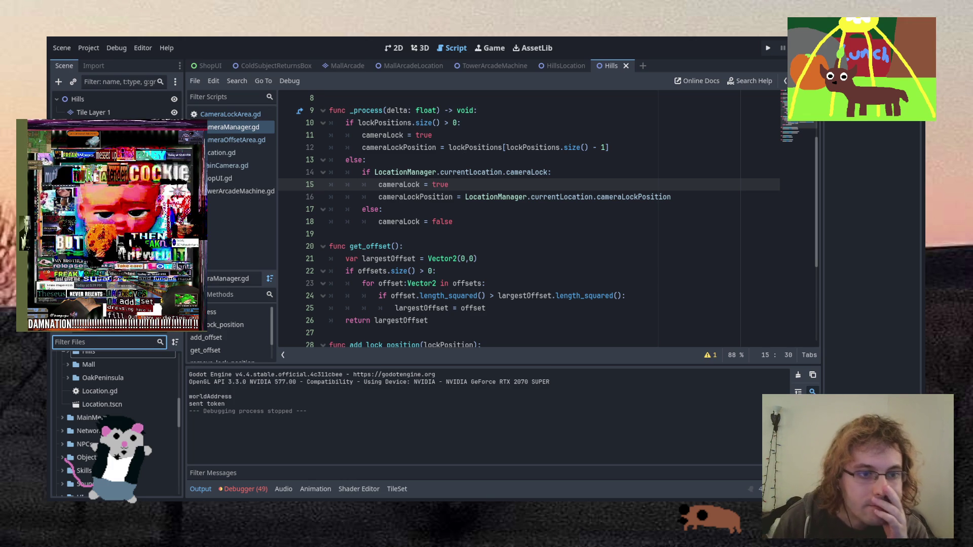
# Step: Save the open scripts with Ctrl+S and return to CameraManager.gd
pyautogui.click(263, 116)
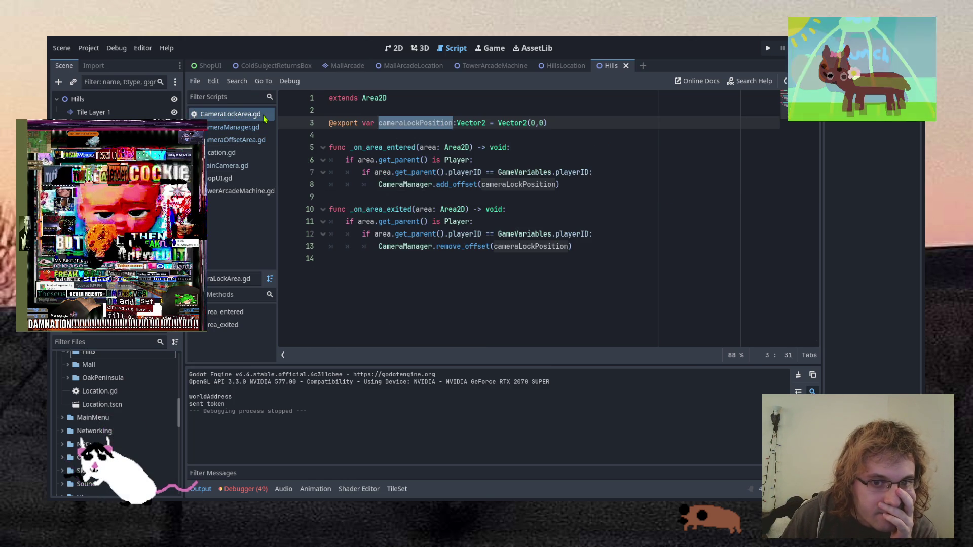
pyautogui.press('Down')
pyautogui.hotkey('ctrl', 's')
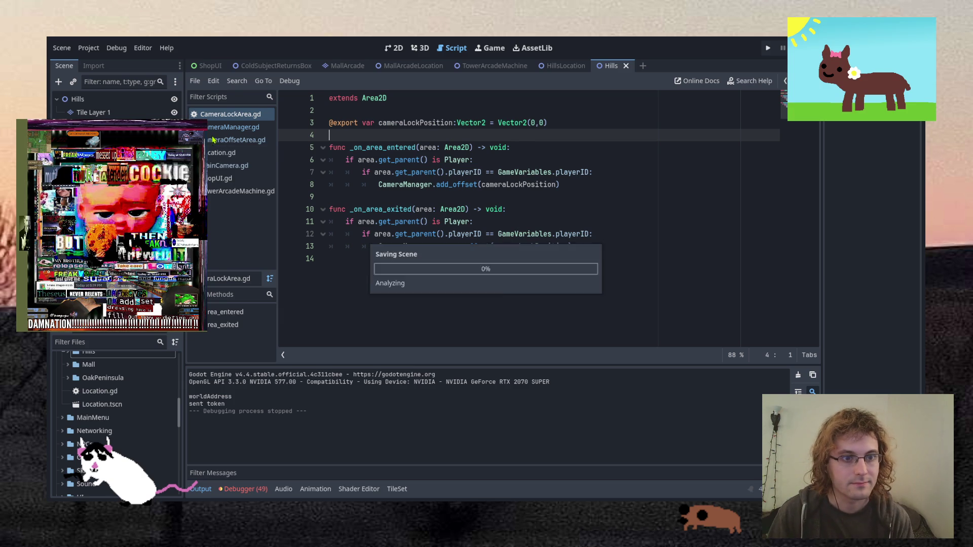
pyautogui.click(214, 127)
pyautogui.scroll(1, 489, 211)
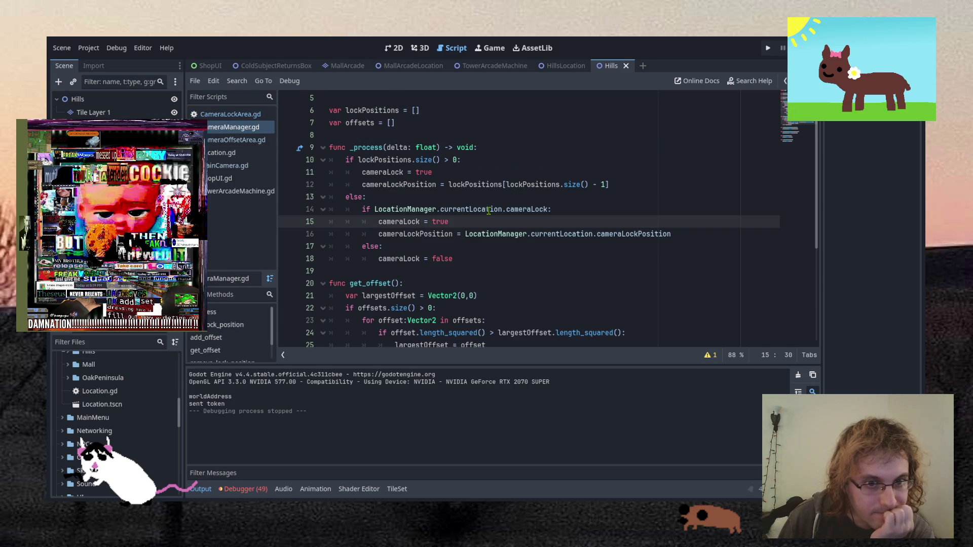
# Step: Add an update_camera_lock() call on a new line inside _process
pyautogui.click(503, 148)
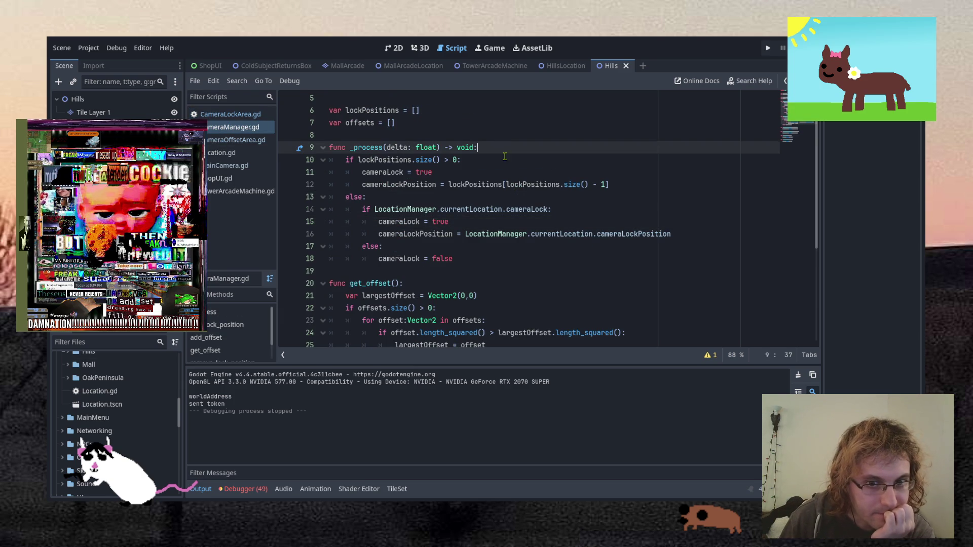
pyautogui.press('Return')
pyautogui.write('hand')
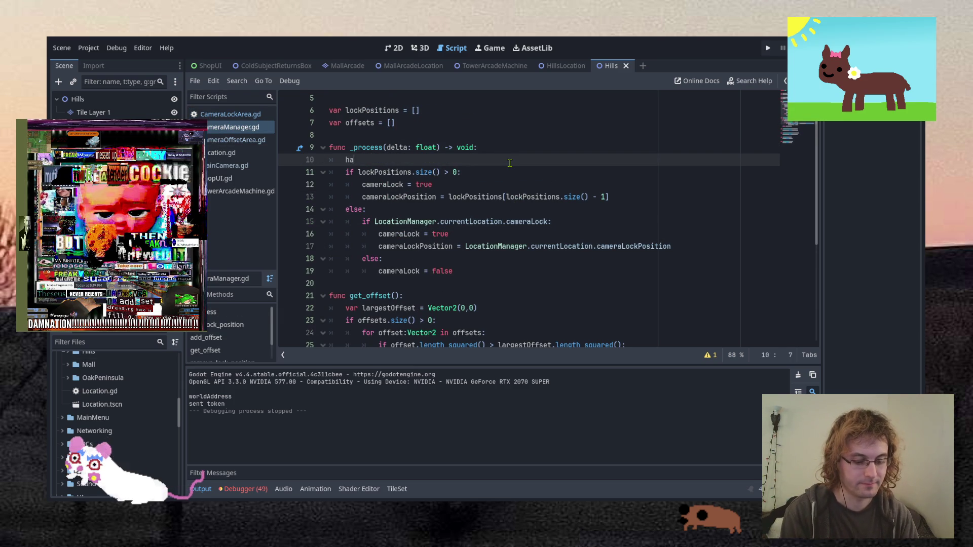
pyautogui.press('BackSpace')
pyautogui.press('BackSpace')
pyautogui.press('BackSpace')
pyautogui.write('updat')
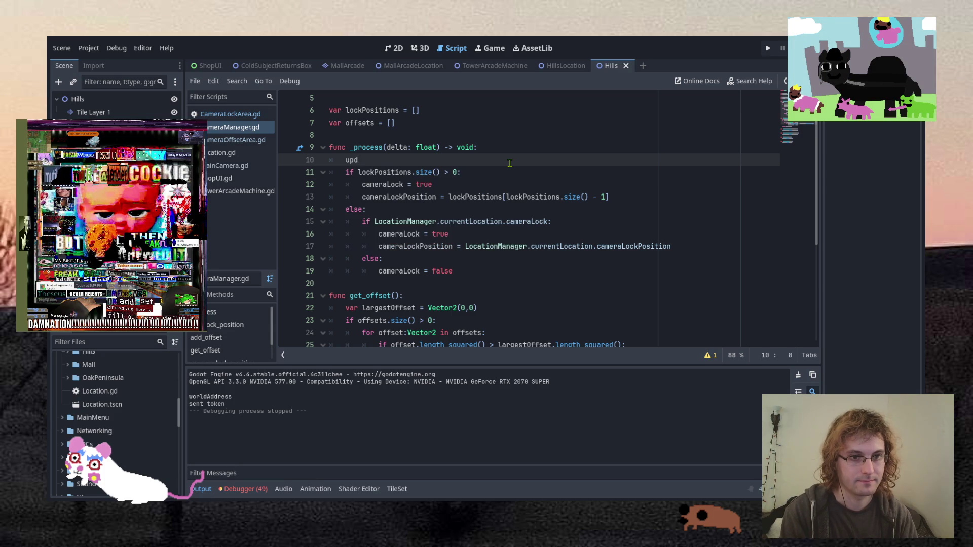
pyautogui.write('e_camera_')
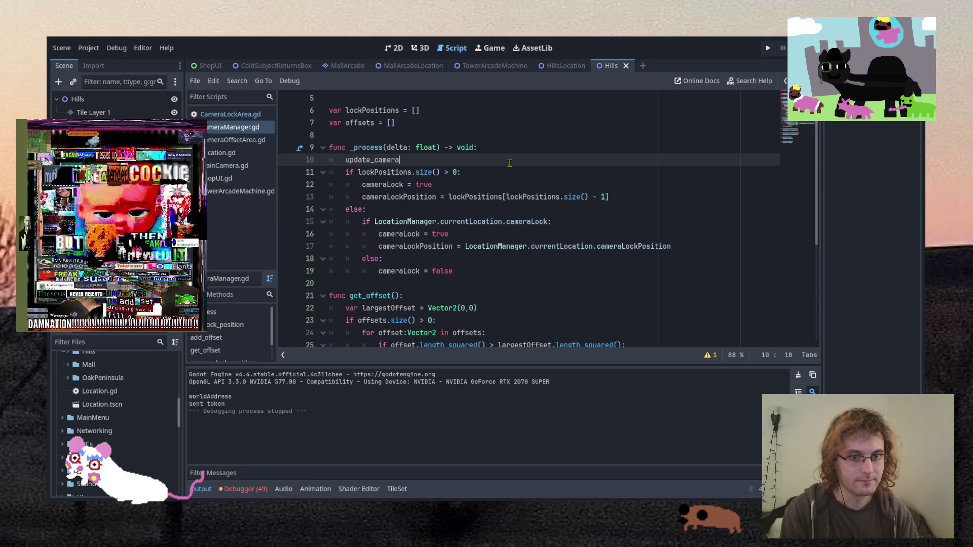
pyautogui.write('lock()')
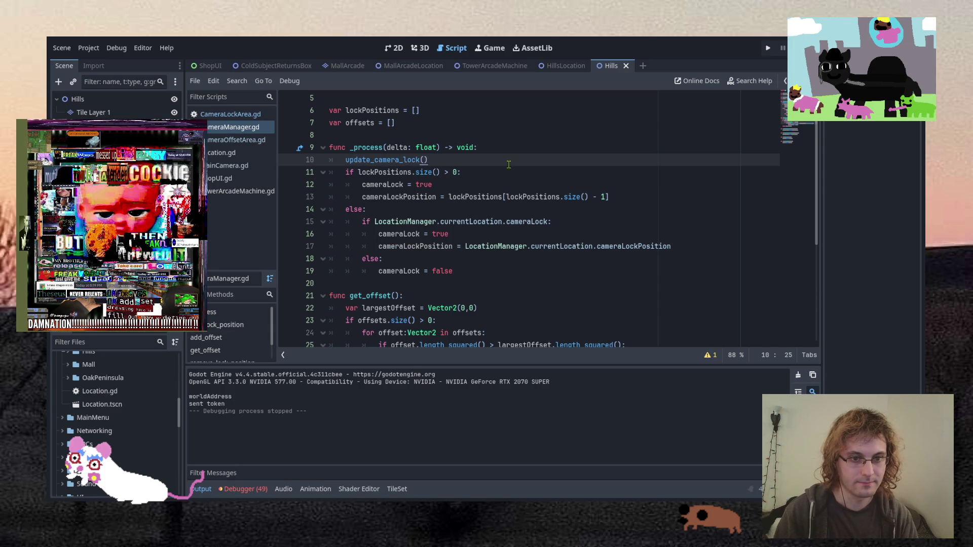
# Step: Declare a new func update_camera_lock(): with a placeholder pass body below _process
pyautogui.click(463, 283)
pyautogui.press('Return')
pyautogui.press('Return')
pyautogui.press('Up')
pyautogui.write('func')
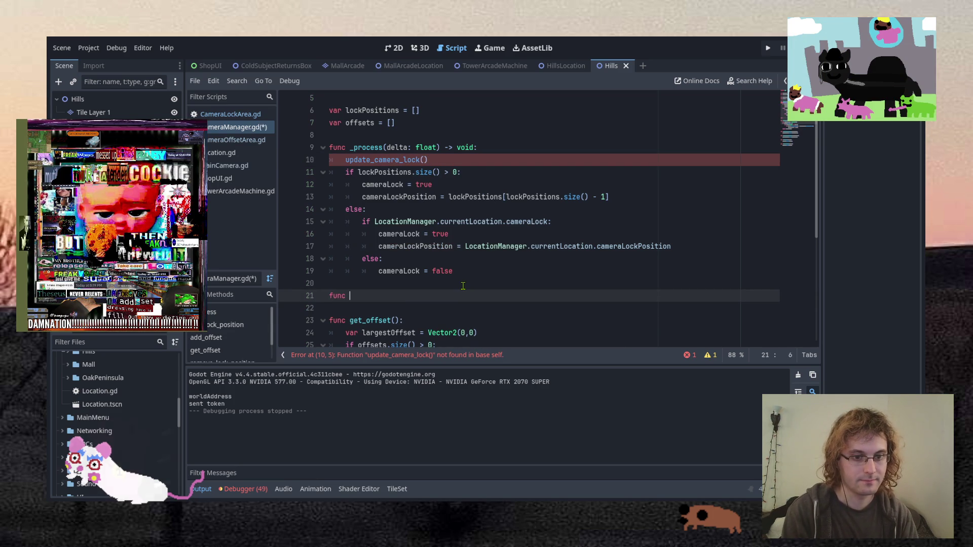
pyautogui.moveTo(345, 160); pyautogui.dragTo(472, 159)
pyautogui.hotkey('ctrl', 'c')
pyautogui.click(510, 296)
pyautogui.hotkey('ctrl', 'v')
pyautogui.write(':')
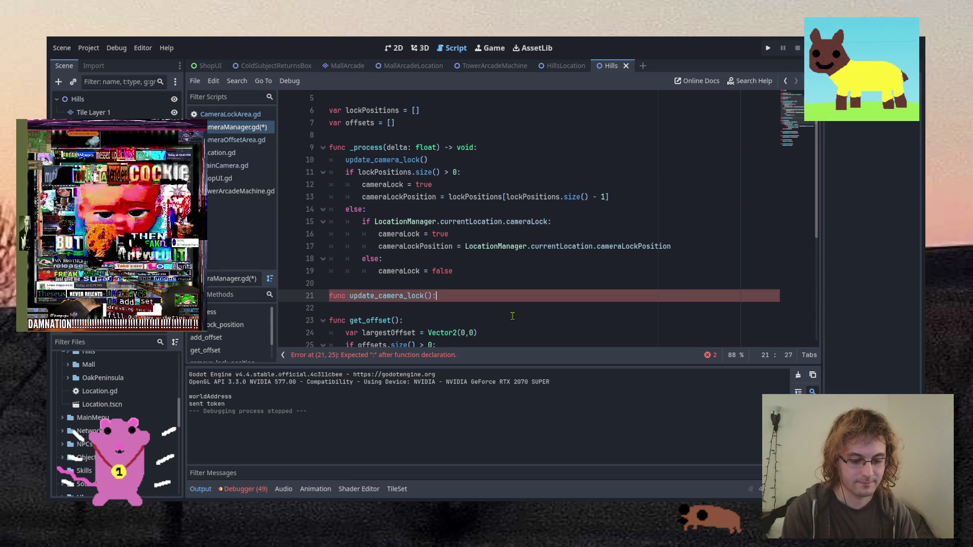
pyautogui.press('Return')
pyautogui.write('pass')
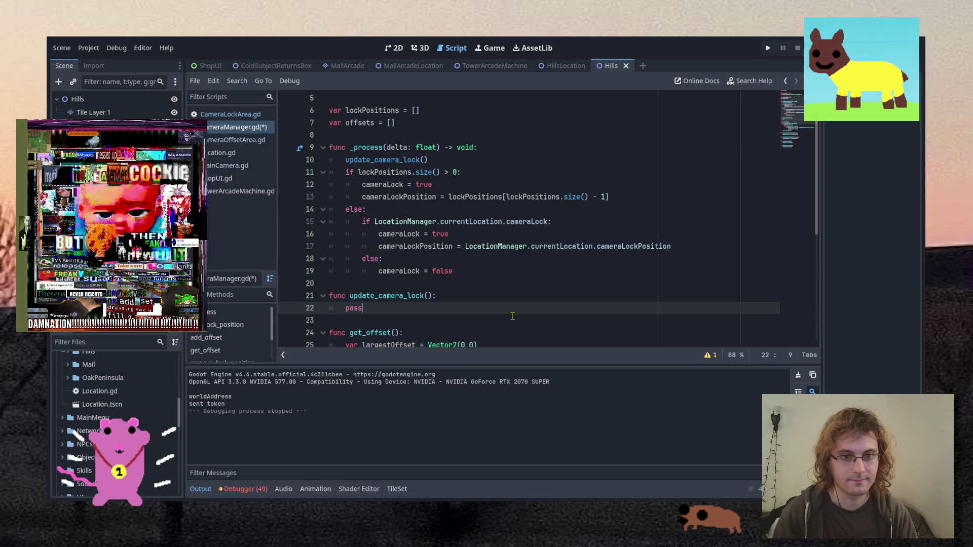
# Step: Move the if/else camera-lock block from _process into update_camera_lock, replacing pass, and save
pyautogui.click(466, 246)
pyautogui.moveTo(455, 271); pyautogui.dragTo(462, 161)
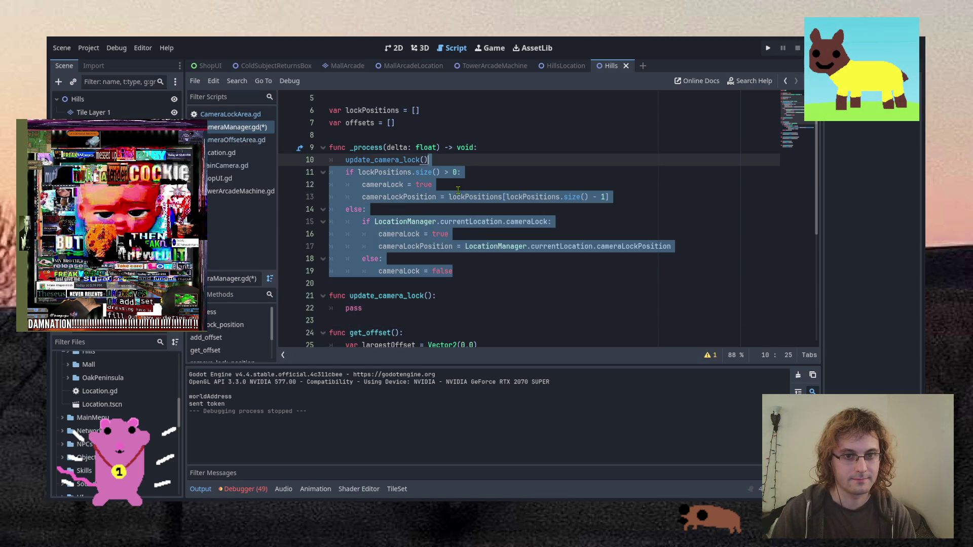
pyautogui.press('BackSpace')
pyautogui.moveTo(456, 197); pyautogui.dragTo(454, 187)
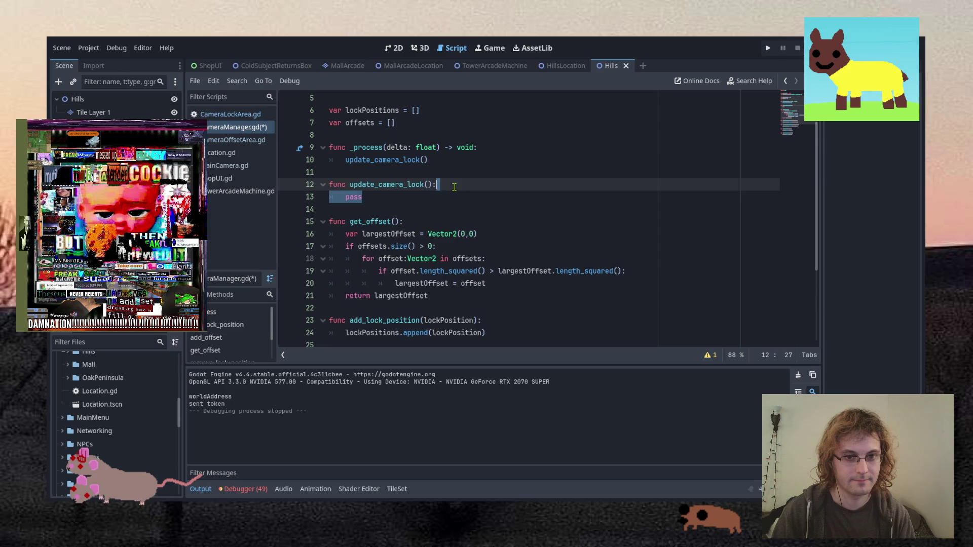
pyautogui.hotkey('ctrl', 'v')
pyautogui.hotkey('ctrl', 's')
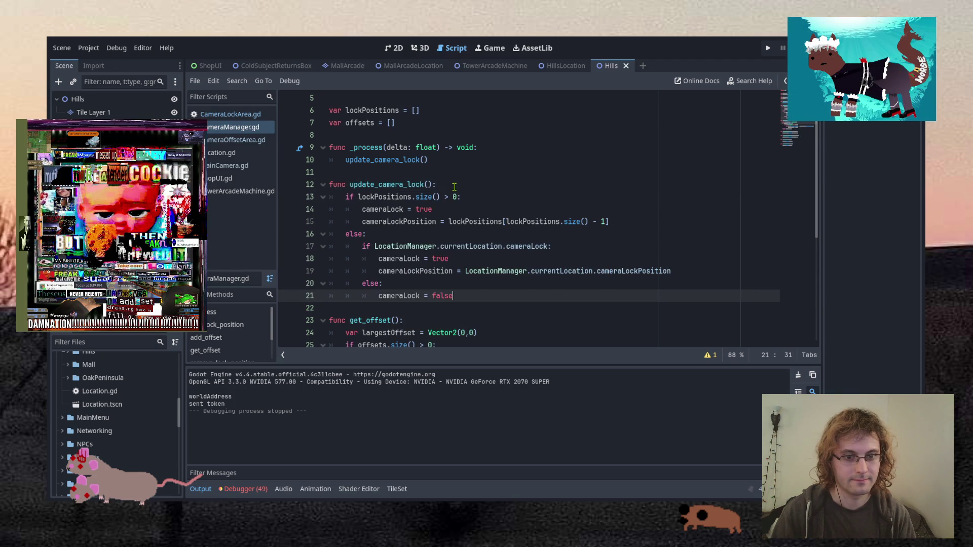
pyautogui.click(453, 207)
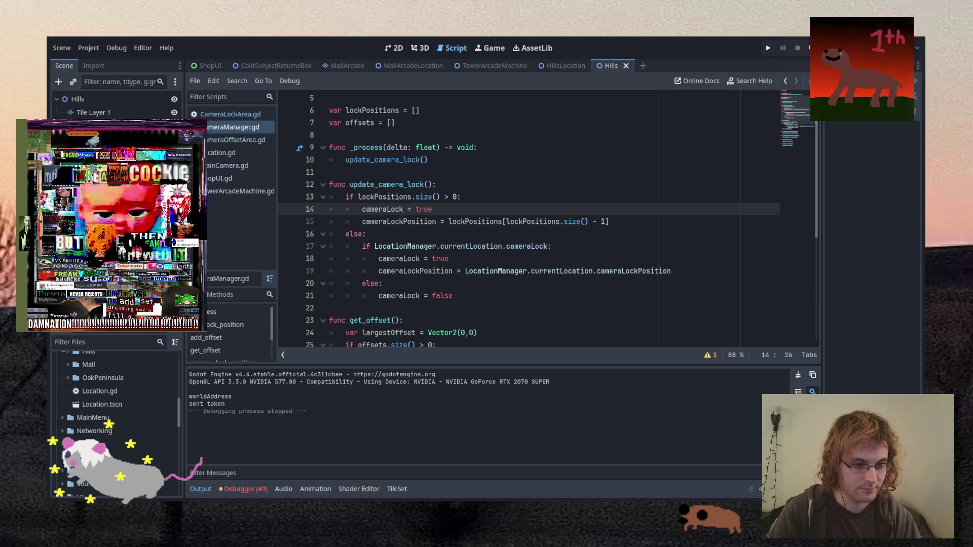
# Step: Review the lockPositions size check on lines 13–15 of CameraManager.gd
pyautogui.click(485, 221)
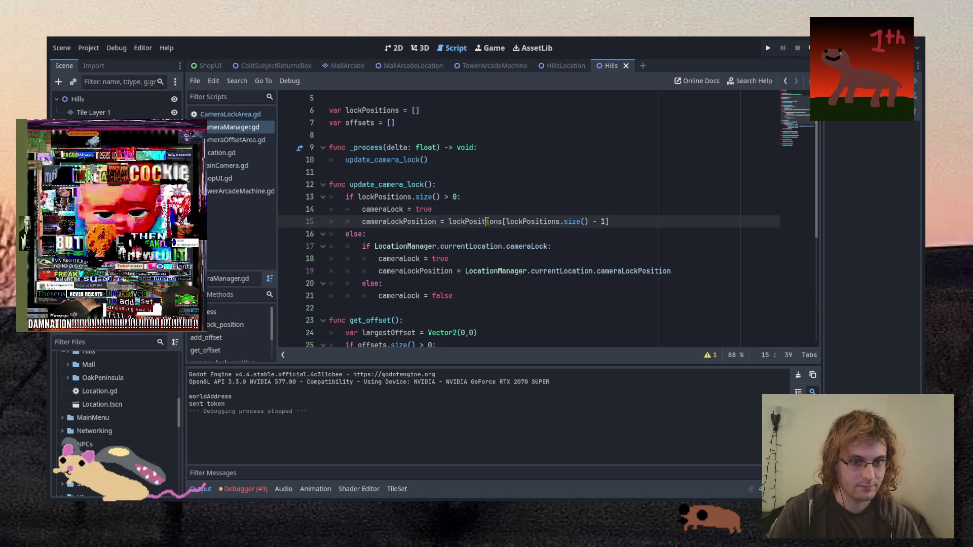
pyautogui.scroll(-2, 451, 207)
pyautogui.scroll(3, 452, 207)
pyautogui.click(454, 221)
pyautogui.click(455, 234)
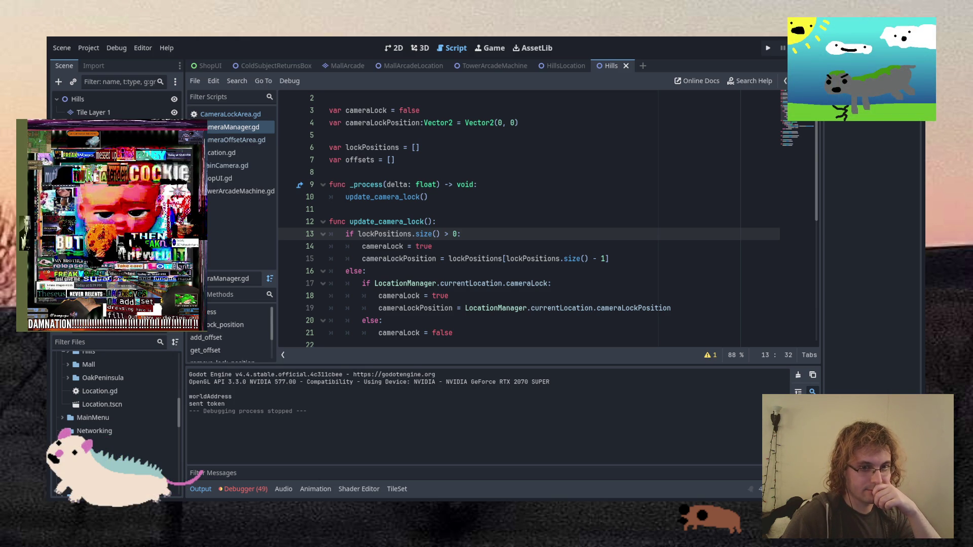
# Step: Read through update_camera_lock, including the else branch that assigns cameraLock
pyautogui.click(448, 209)
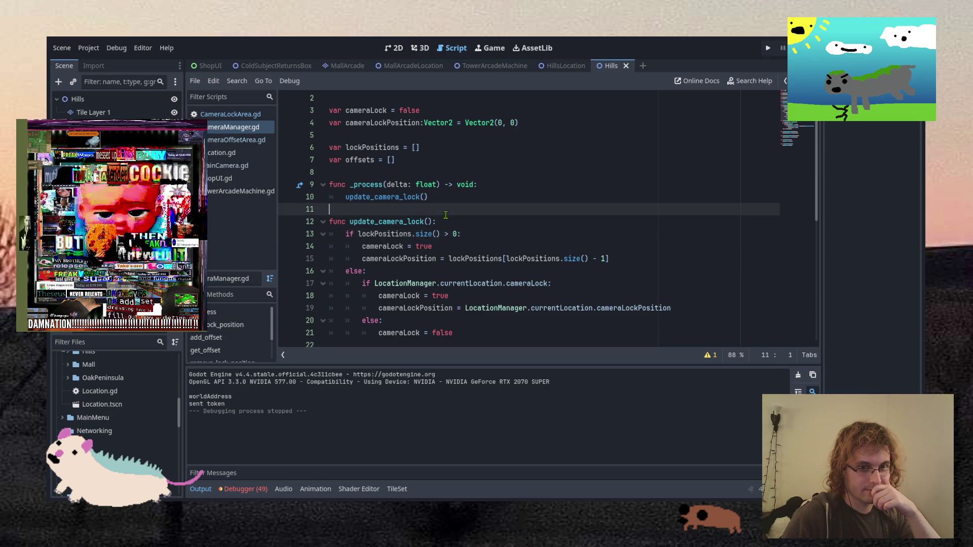
pyautogui.scroll(-6, 449, 202)
pyautogui.scroll(6, 449, 174)
pyautogui.click(445, 182)
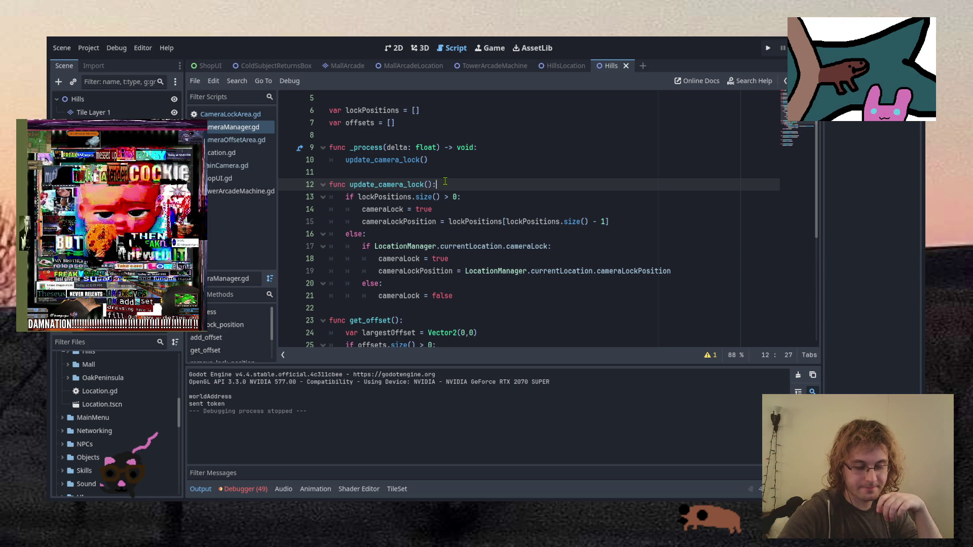
pyautogui.click(407, 260)
pyautogui.scroll(-5, 408, 264)
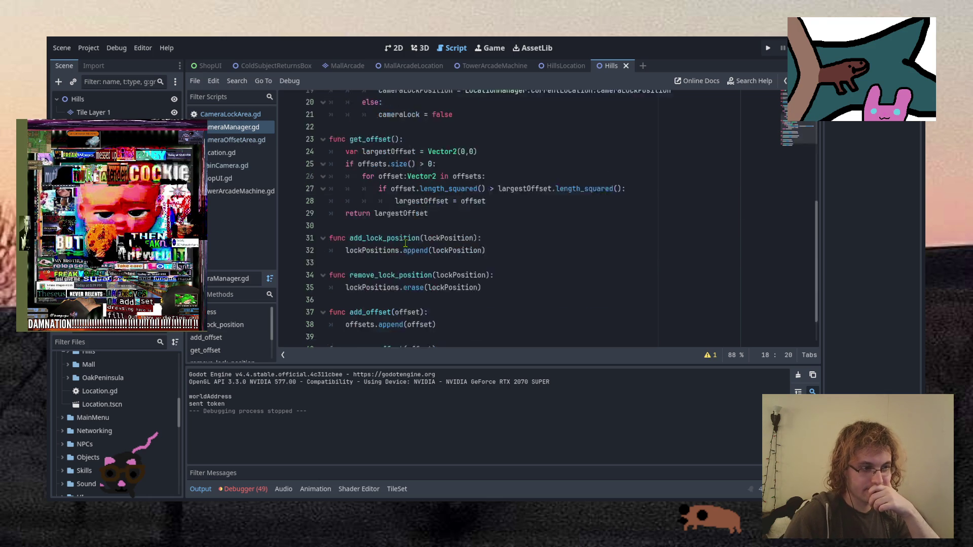
pyautogui.scroll(5, 408, 264)
pyautogui.click(350, 234)
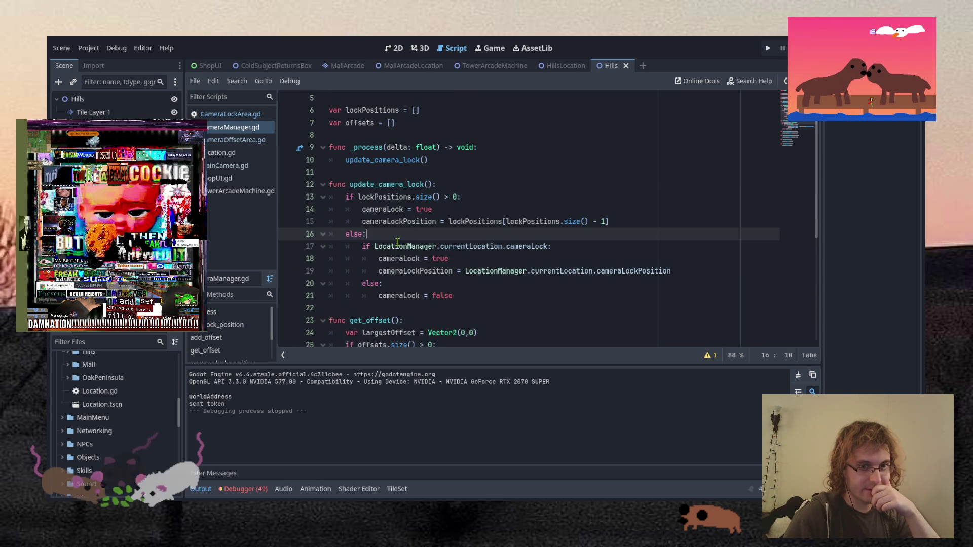
# Step: Switch to the 2D workspace and bring up the TowerArcadeMachine scene tab
pyautogui.click(553, 67)
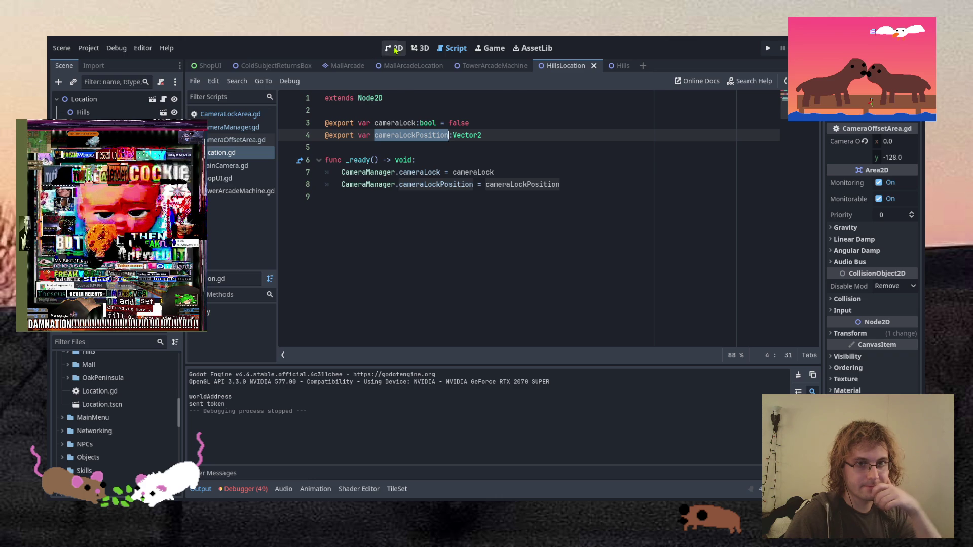
pyautogui.click(396, 49)
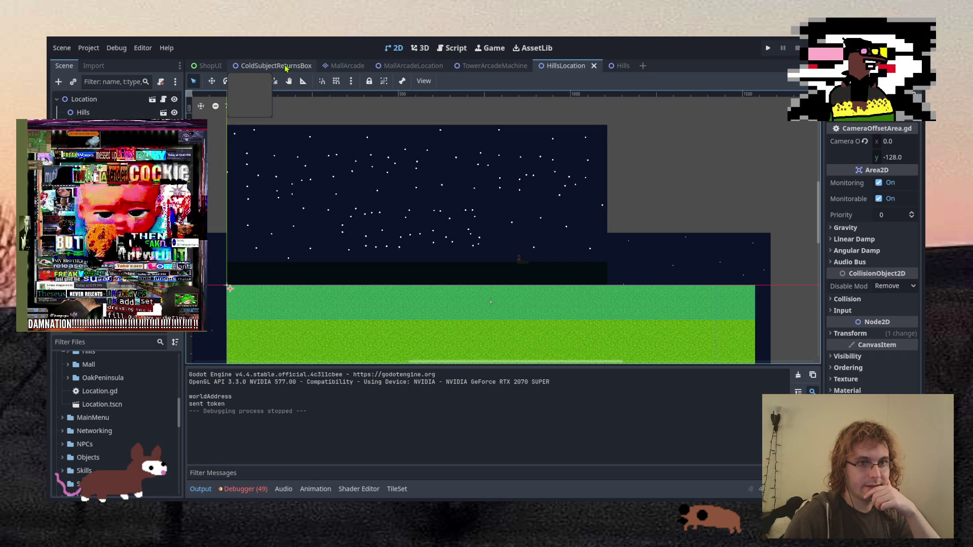
pyautogui.click(483, 67)
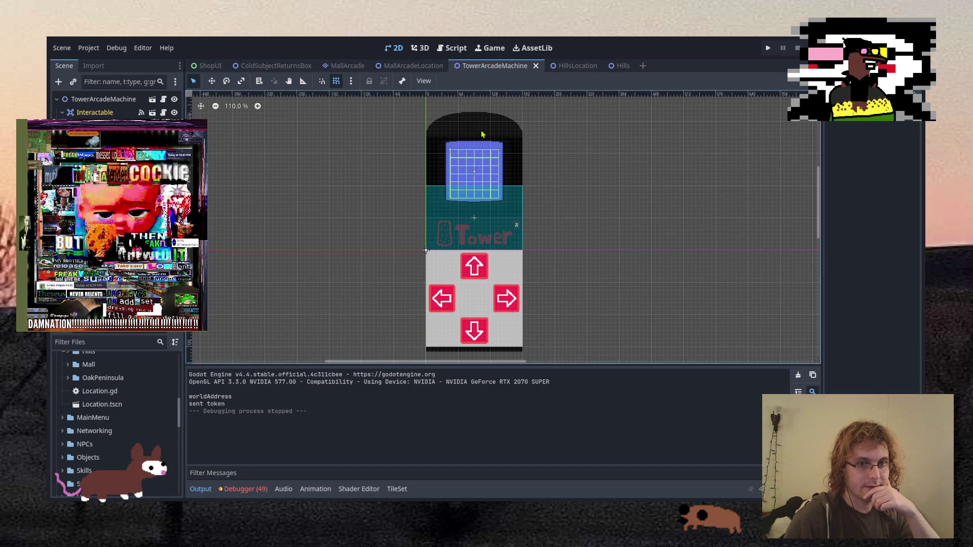
# Step: Select the TowerArcadeMachine root node and add an Area2D child to it
pyautogui.click(104, 100)
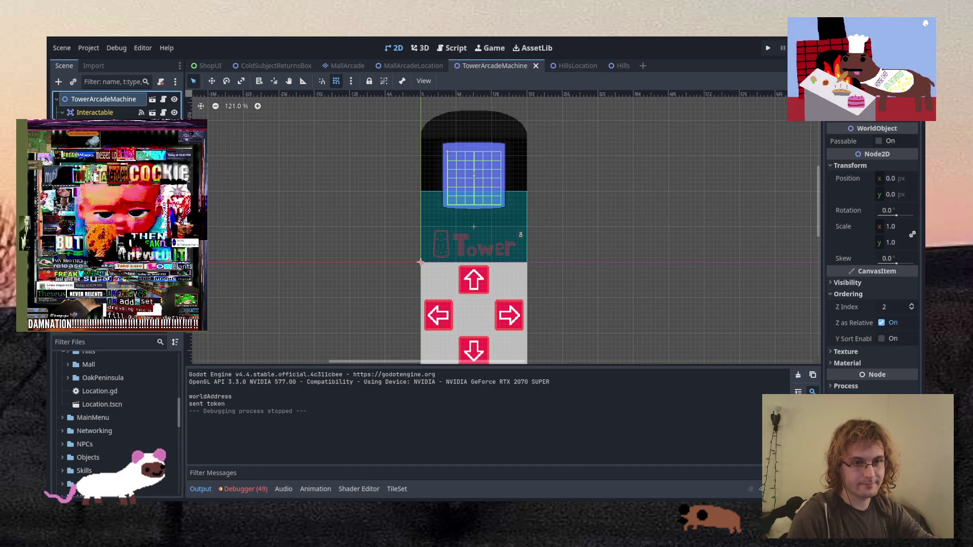
pyautogui.hotkey('ctrl', 'z')
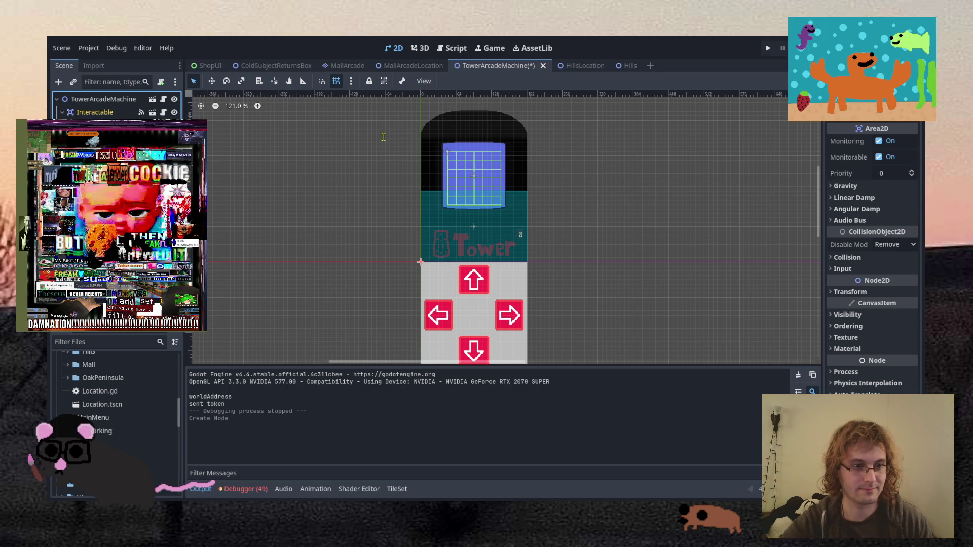
# Step: Add a CollisionShape2D under the area and stretch its rectangle over the button panel
pyautogui.press('Return')
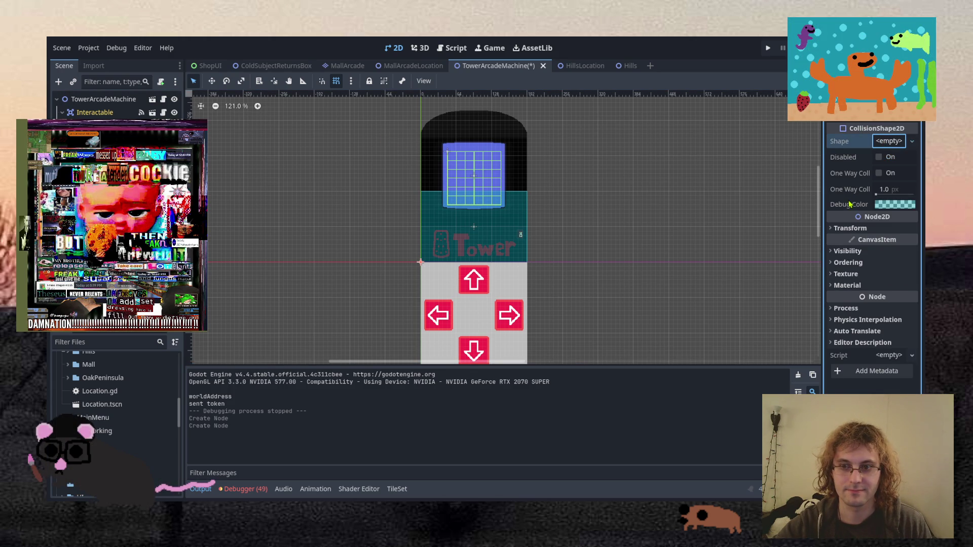
pyautogui.scroll(-2, 375, 278)
pyautogui.scroll(2, 406, 191)
pyautogui.scroll(-1, 421, 304)
pyautogui.scroll(2, 421, 254)
pyautogui.scroll(4, 388, 194)
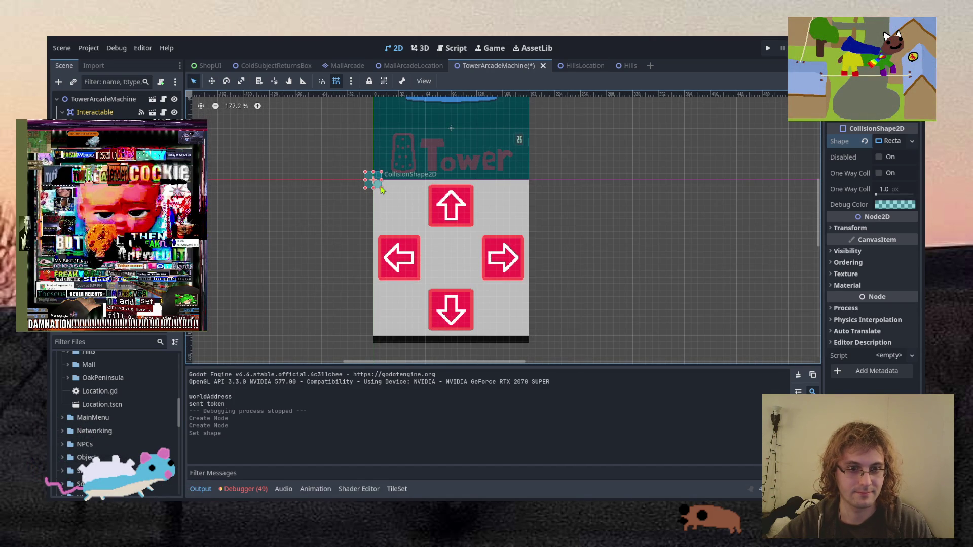
pyautogui.moveTo(382, 189); pyautogui.dragTo(539, 355)
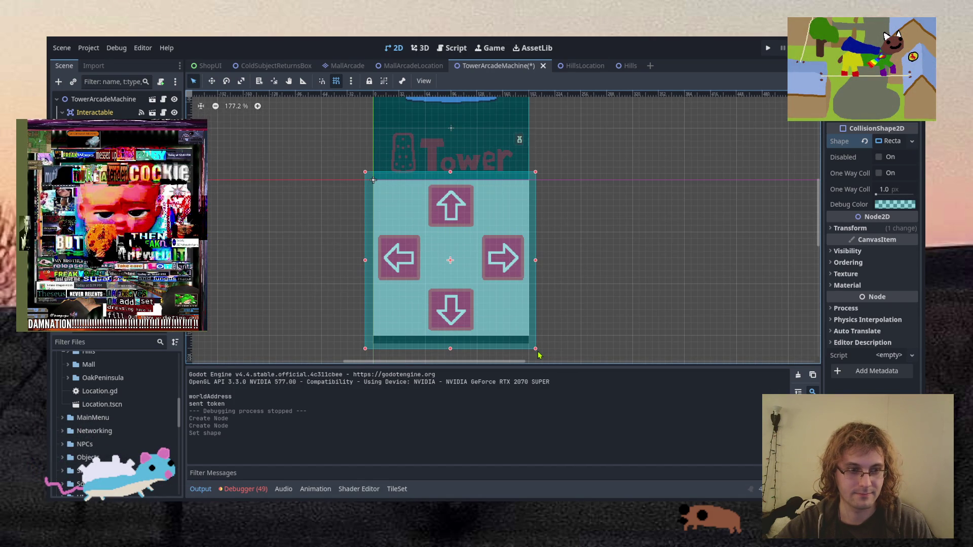
pyautogui.moveTo(538, 355); pyautogui.dragTo(539, 355)
pyautogui.click(567, 304)
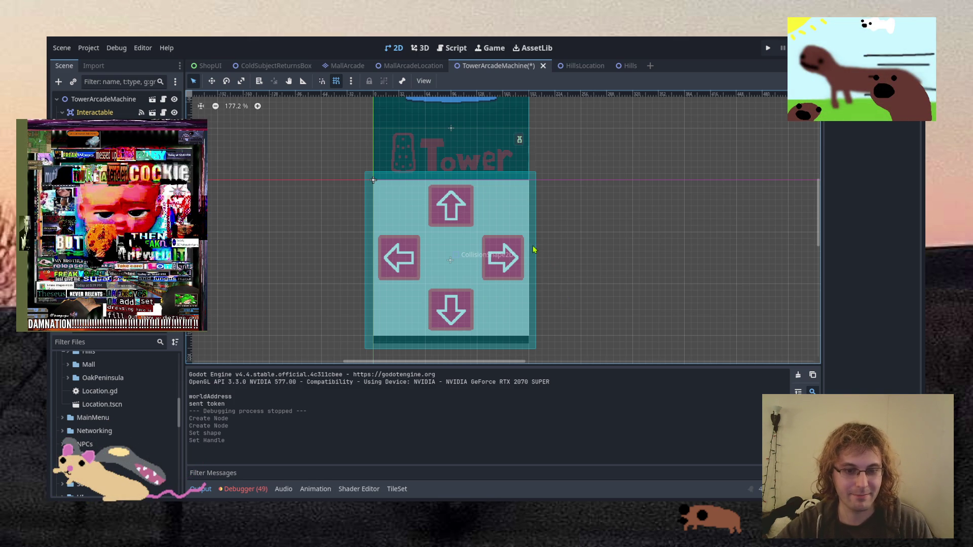
# Step: Fine-tune the rectangle's bottom, right, left and top edges to fit the cabinet
pyautogui.click(536, 350)
pyautogui.moveTo(536, 352); pyautogui.dragTo(536, 356)
pyautogui.moveTo(539, 263); pyautogui.dragTo(542, 266)
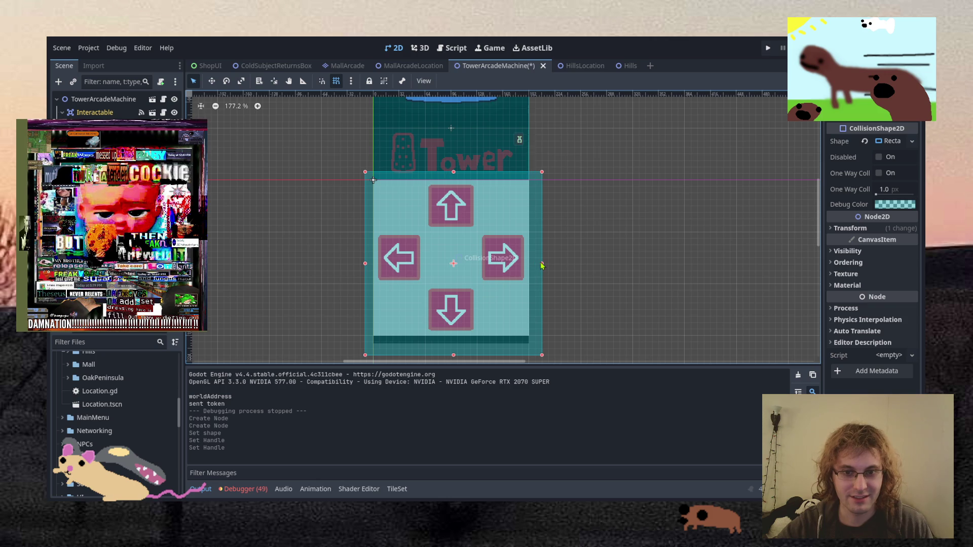
pyautogui.moveTo(365, 264); pyautogui.dragTo(361, 264)
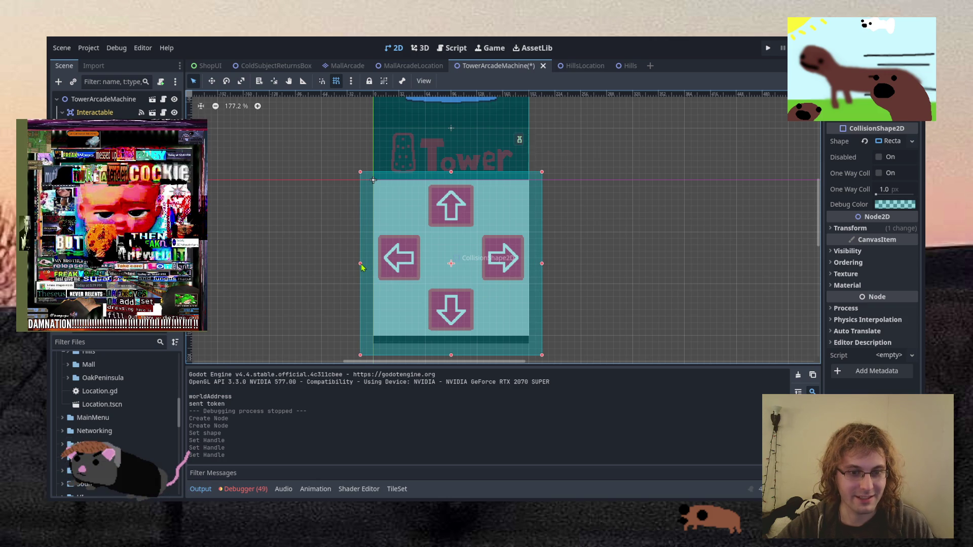
pyautogui.click(586, 252)
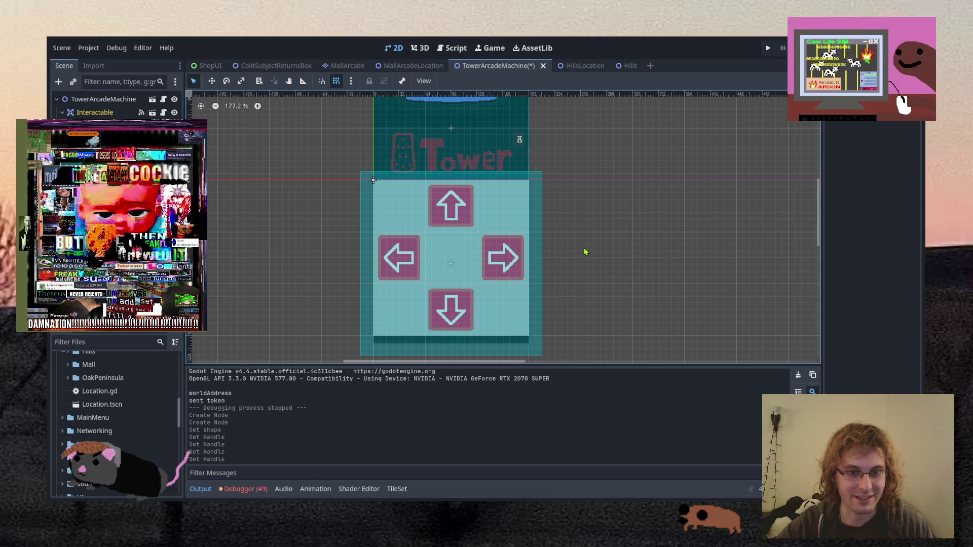
pyautogui.click(544, 193)
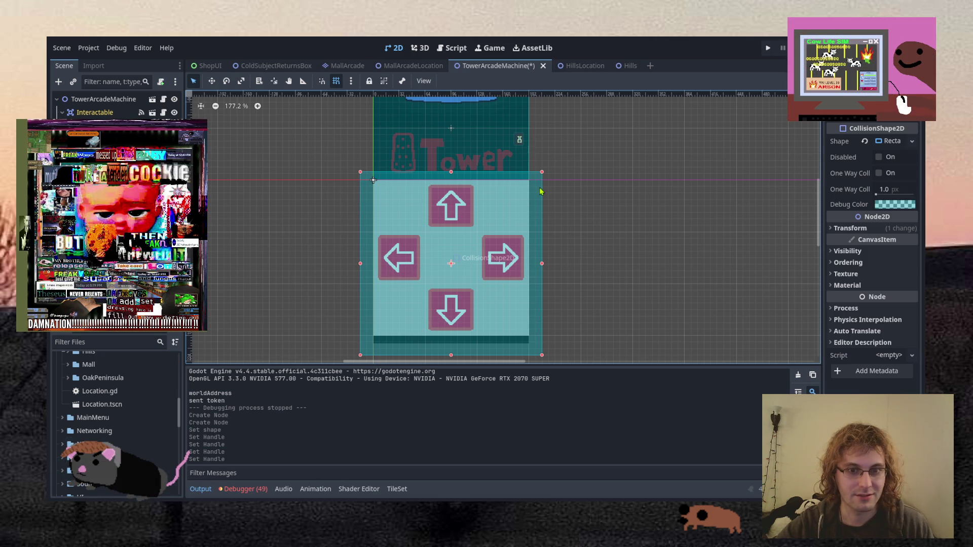
pyautogui.moveTo(453, 175); pyautogui.dragTo(454, 171)
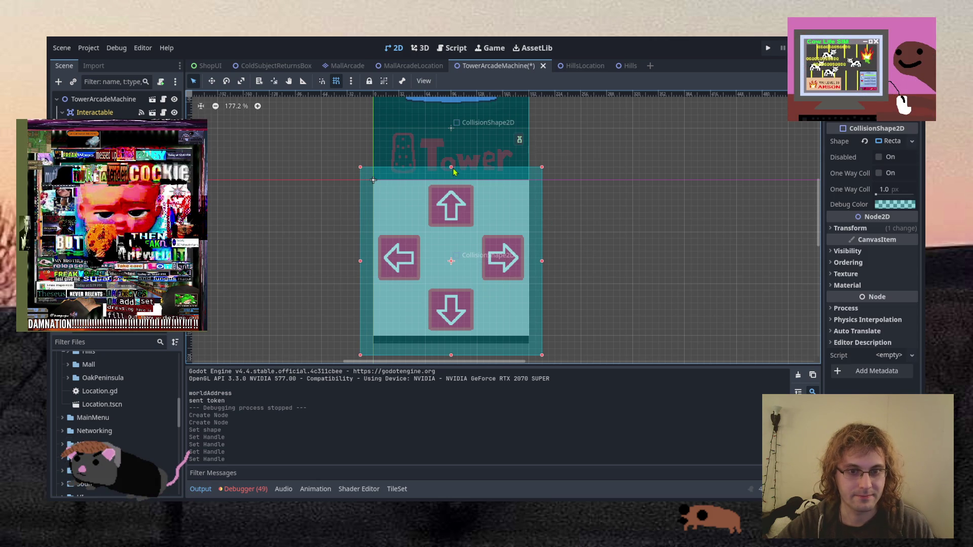
pyautogui.click(587, 211)
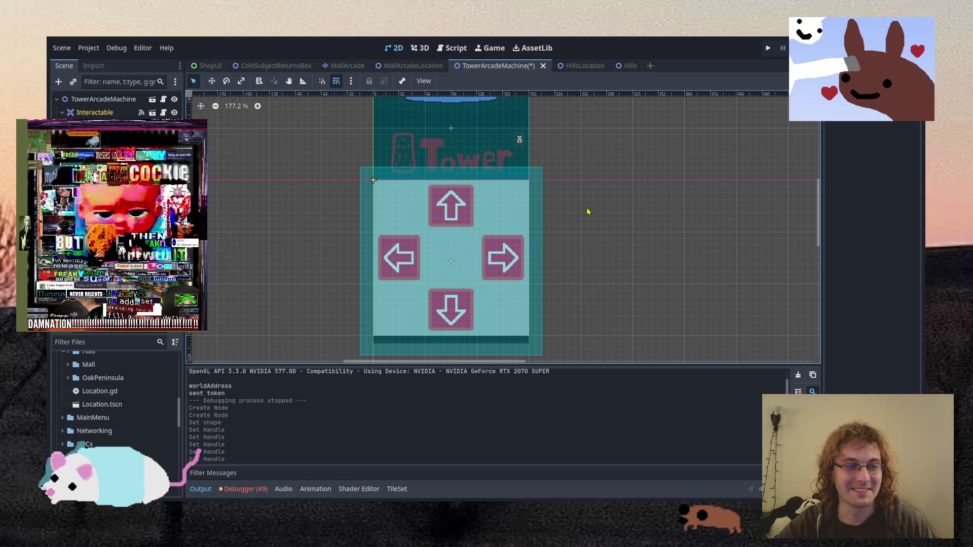
pyautogui.click(102, 125)
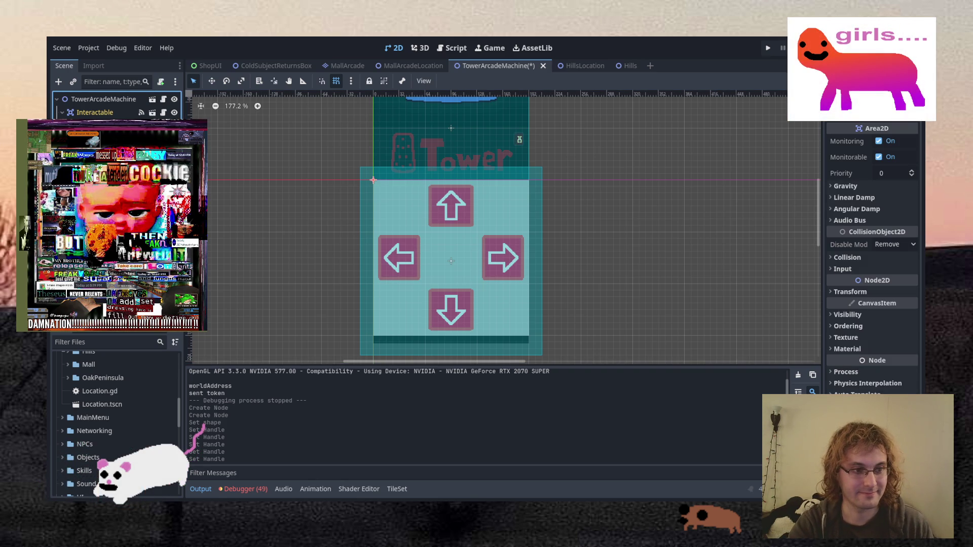
# Step: Confirm the node's new name and set the rectangle's top edge at the red line
pyautogui.press('Return')
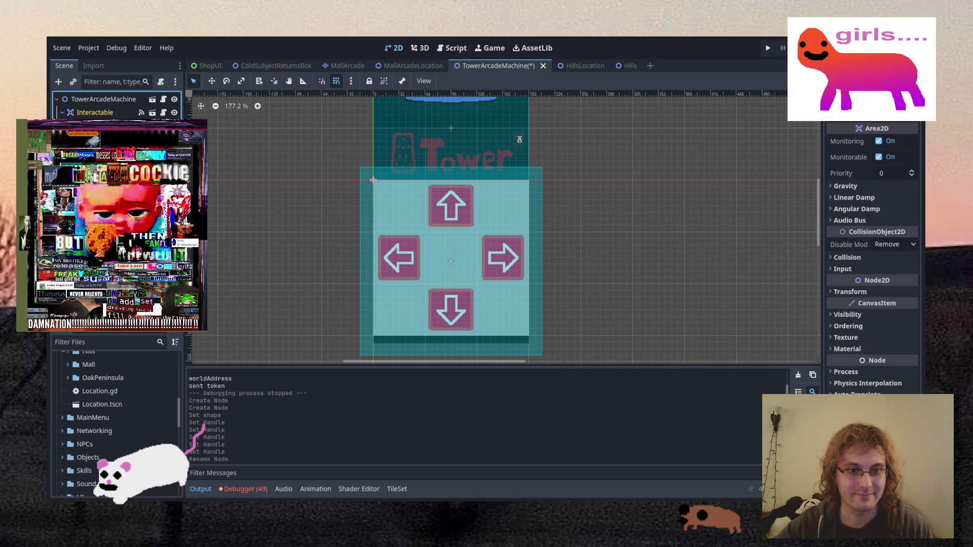
pyautogui.click(368, 233)
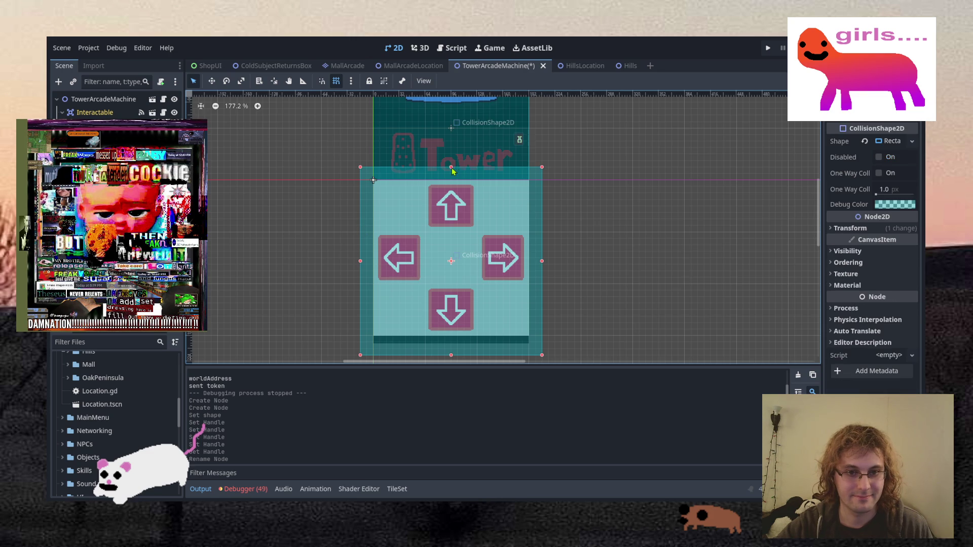
pyautogui.moveTo(451, 167); pyautogui.dragTo(451, 180)
pyautogui.scroll(-2, 390, 207)
pyautogui.scroll(2, 390, 206)
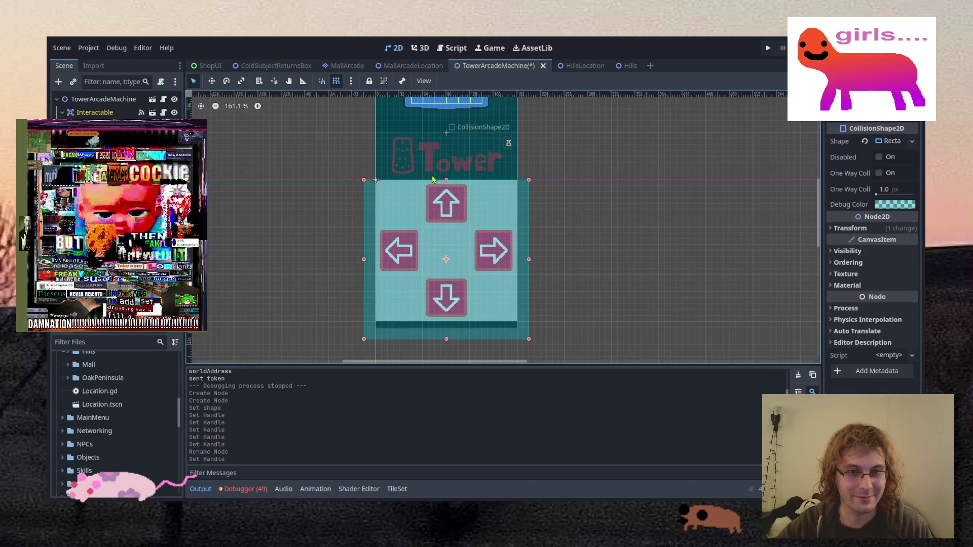
pyautogui.moveTo(447, 180); pyautogui.dragTo(437, 181)
# Step: Widen the rectangle past both sides of the panel and pull its bottom below the base
pyautogui.moveTo(364, 257); pyautogui.dragTo(328, 257)
pyautogui.moveTo(529, 256); pyautogui.dragTo(564, 260)
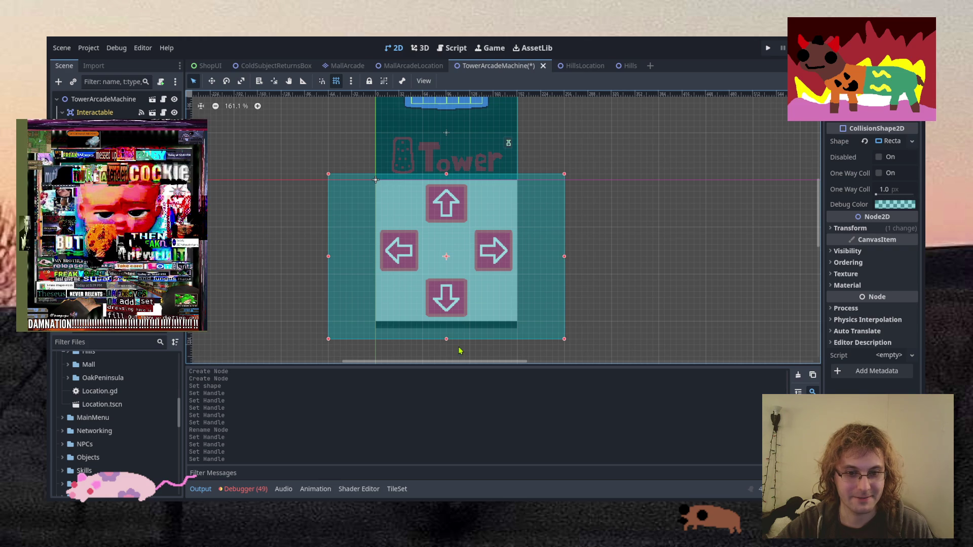
pyautogui.moveTo(446, 339); pyautogui.dragTo(465, 324)
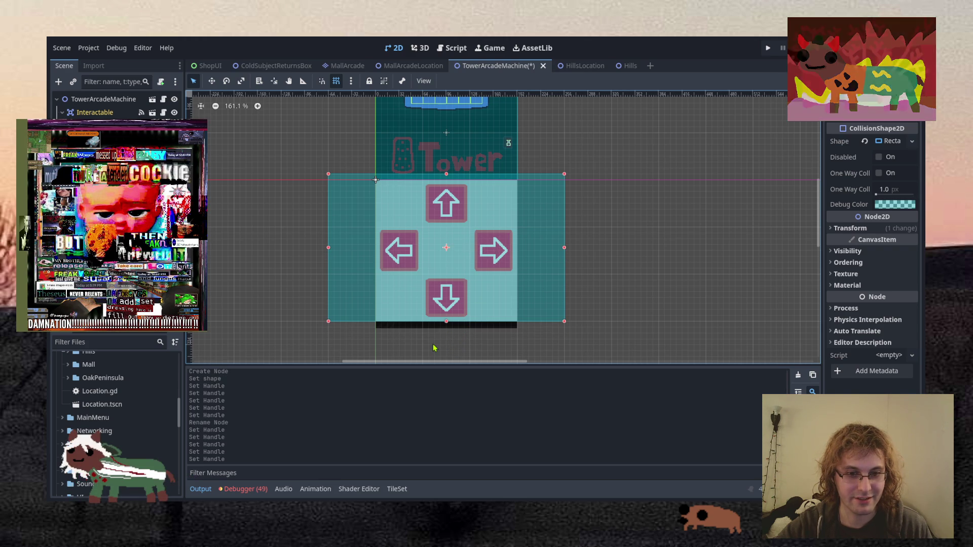
pyautogui.scroll(-3, 432, 345)
pyautogui.scroll(-3, 432, 343)
pyautogui.scroll(5, 449, 257)
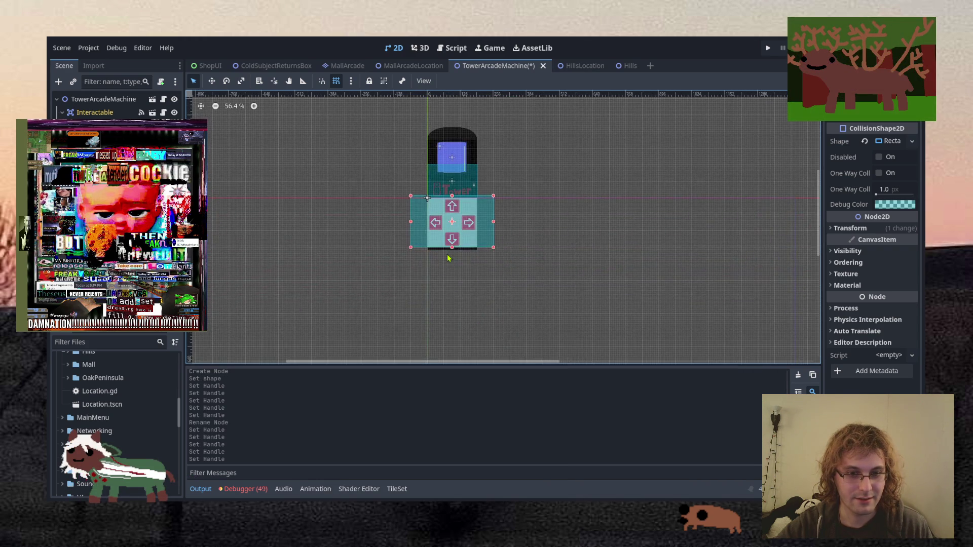
pyautogui.scroll(1, 468, 261)
pyautogui.moveTo(448, 237)
pyautogui.mouseDown()
pyautogui.moveTo(448, 276)
pyautogui.moveTo(471, 325)
pyautogui.mouseUp()
pyautogui.click(461, 315)
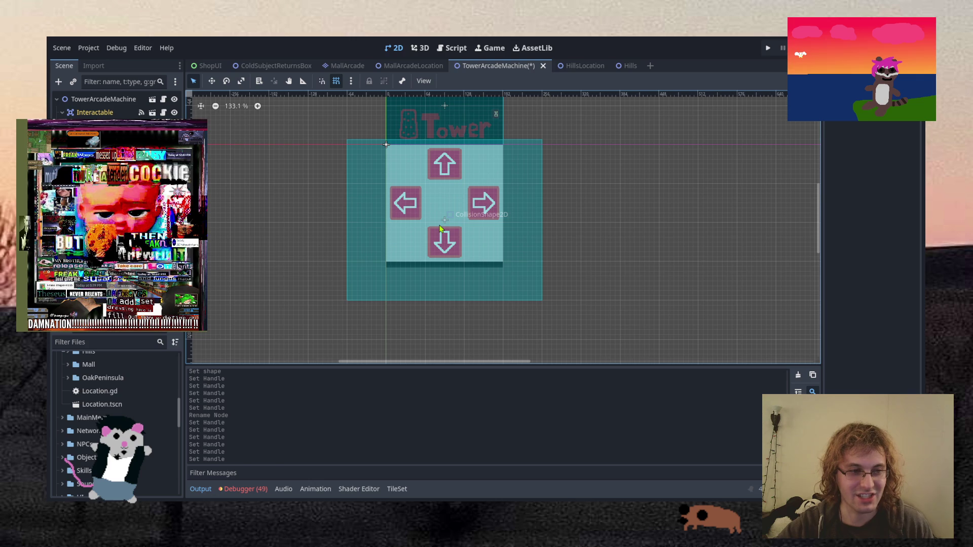
pyautogui.scroll(2, 440, 229)
pyautogui.moveTo(613, 217); pyautogui.dragTo(608, 245)
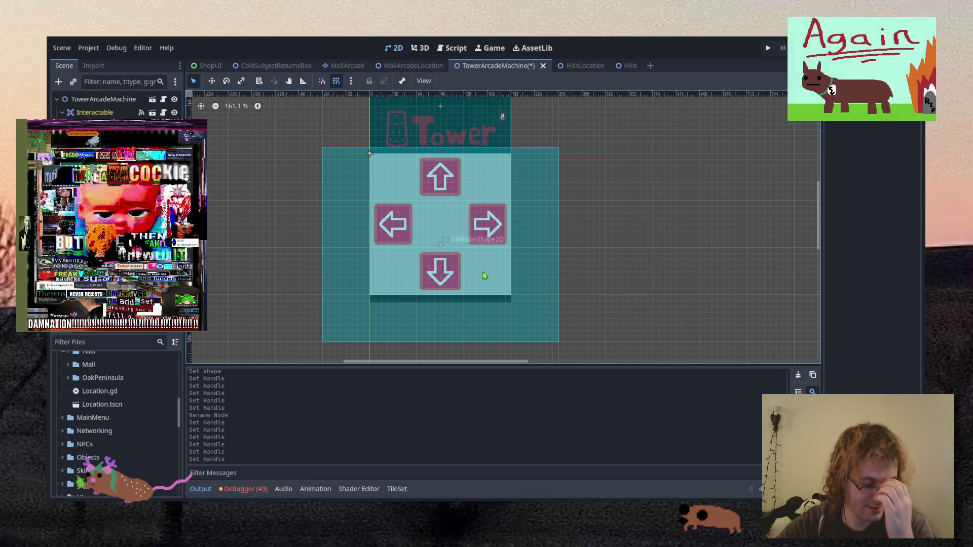
# Step: Inspect the collision rectangle's size while zooming and panning across the arcade machine
pyautogui.click(553, 240)
pyautogui.click(580, 238)
pyautogui.scroll(-2, 580, 238)
pyautogui.scroll(2, 580, 238)
pyautogui.scroll(-3, 580, 236)
pyautogui.scroll(4, 578, 239)
pyautogui.moveTo(609, 263)
pyautogui.mouseDown()
pyautogui.moveTo(632, 259)
pyautogui.moveTo(619, 263)
pyautogui.mouseUp()
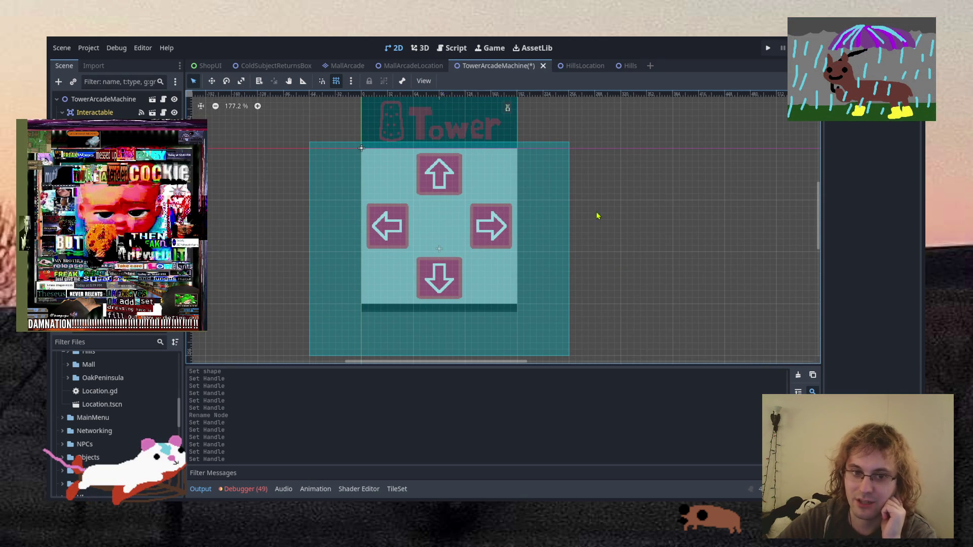
pyautogui.scroll(-6, 595, 208)
pyautogui.scroll(5, 588, 182)
pyautogui.scroll(-2, 583, 160)
pyautogui.scroll(2, 594, 262)
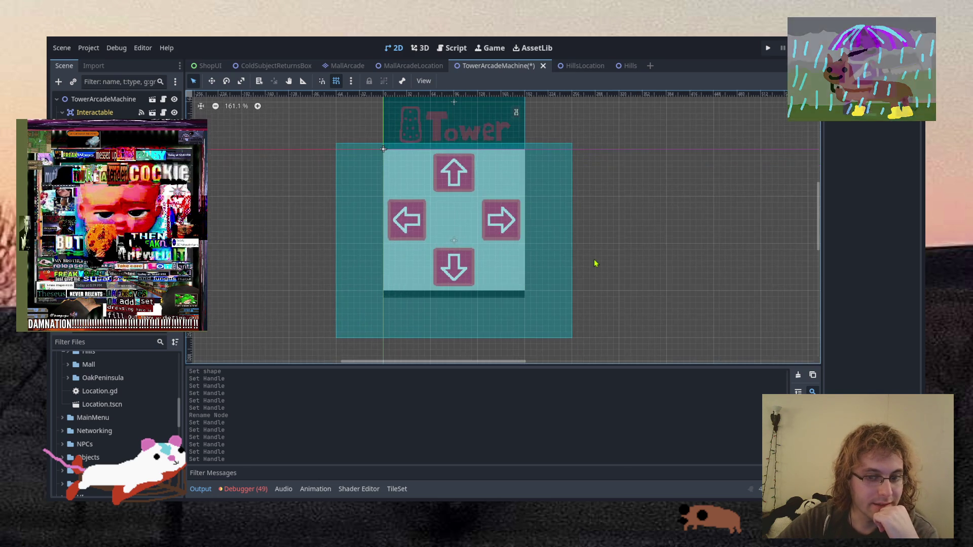
pyautogui.scroll(2, 595, 263)
pyautogui.moveTo(595, 263); pyautogui.dragTo(606, 261)
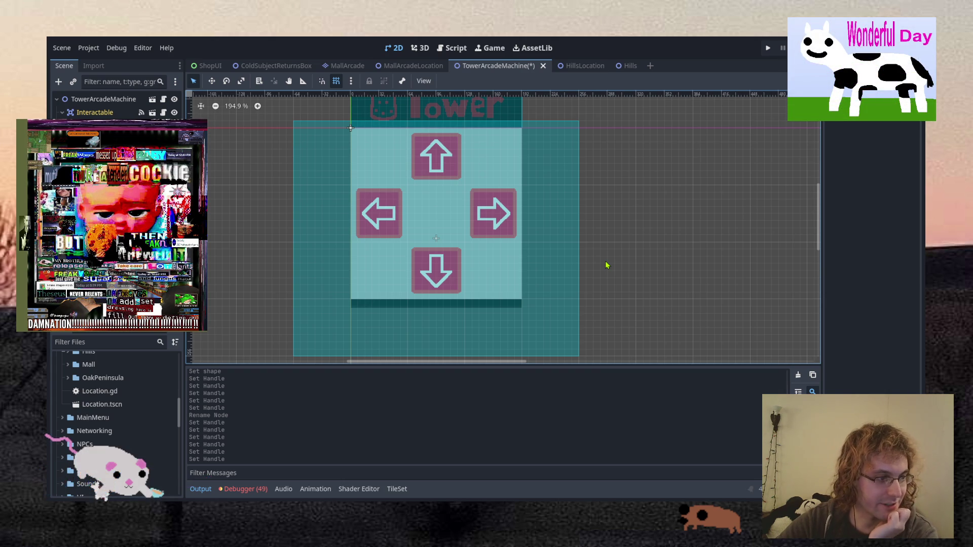
# Step: Recheck the rectangle, then select the Interactable Area2D to show it in the Inspector
pyautogui.scroll(-1, 606, 265)
pyautogui.moveTo(603, 261)
pyautogui.mouseDown()
pyautogui.moveTo(588, 256)
pyautogui.moveTo(590, 267)
pyautogui.mouseUp()
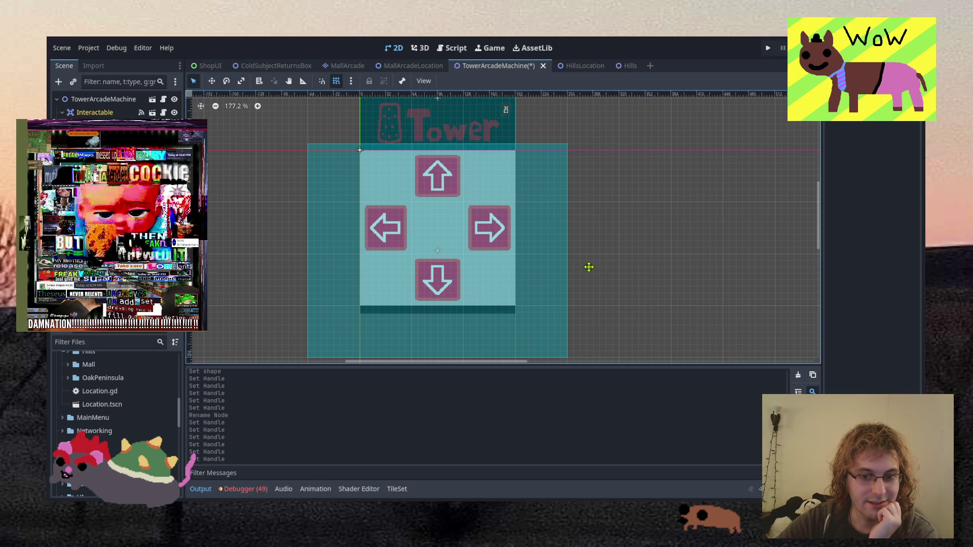
pyautogui.scroll(1, 600, 267)
pyautogui.moveTo(600, 265); pyautogui.dragTo(615, 266)
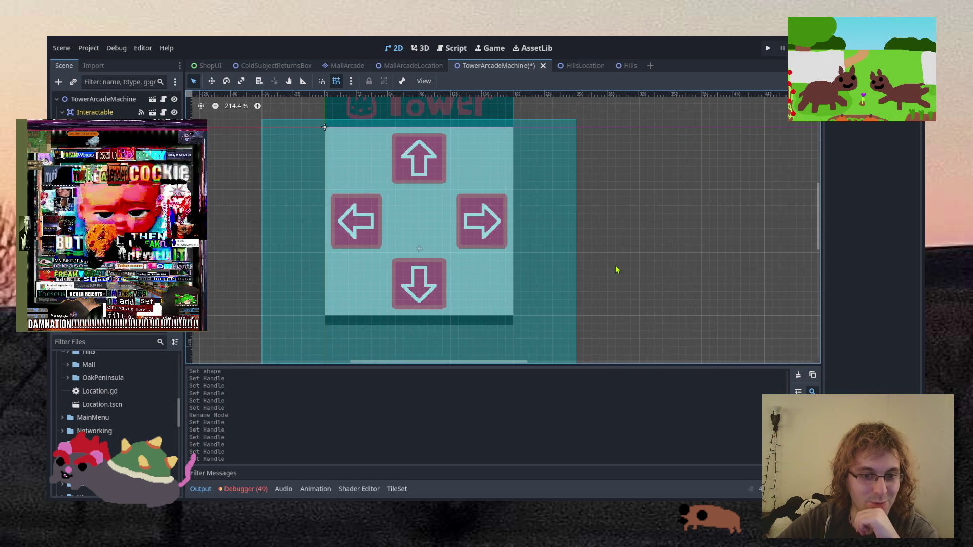
pyautogui.moveTo(615, 266); pyautogui.dragTo(617, 268)
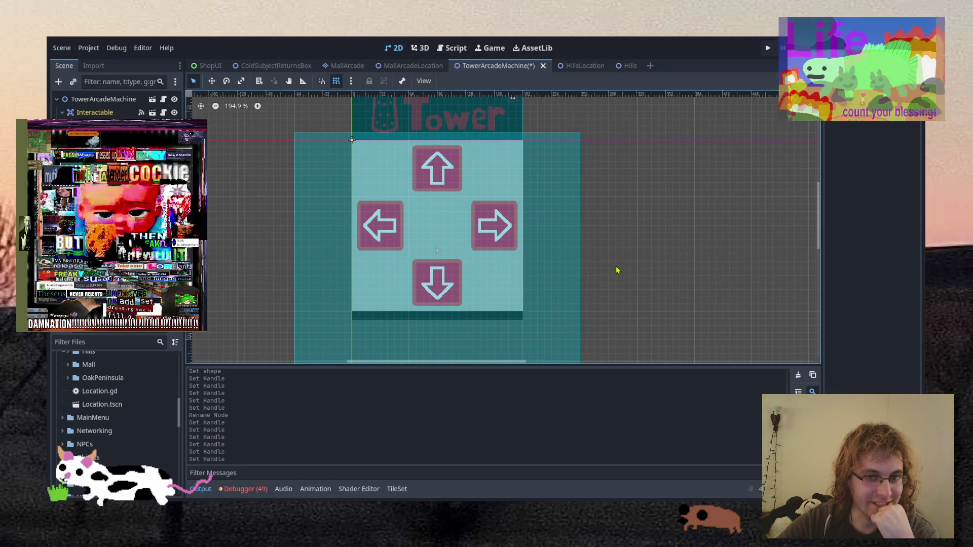
pyautogui.scroll(-5, 616, 268)
pyautogui.scroll(3, 617, 270)
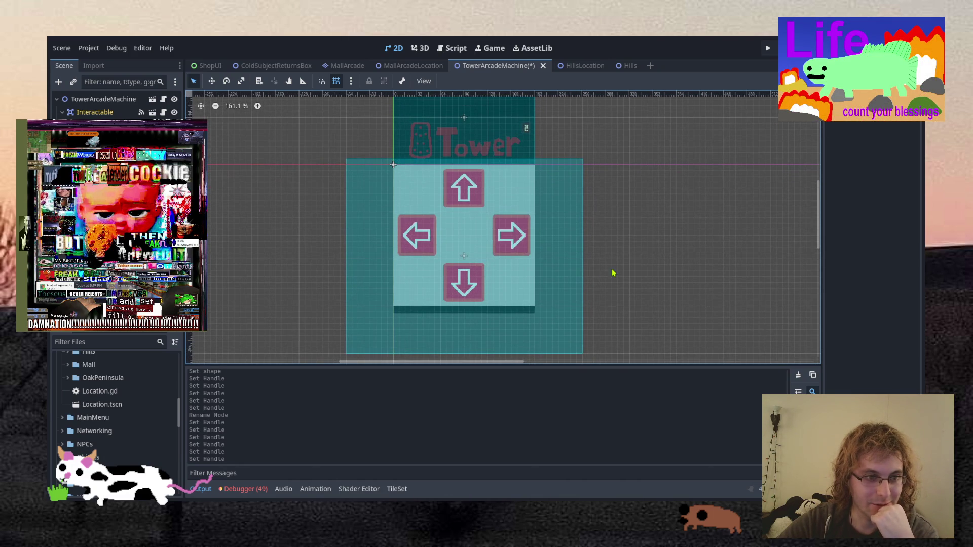
pyautogui.click(582, 274)
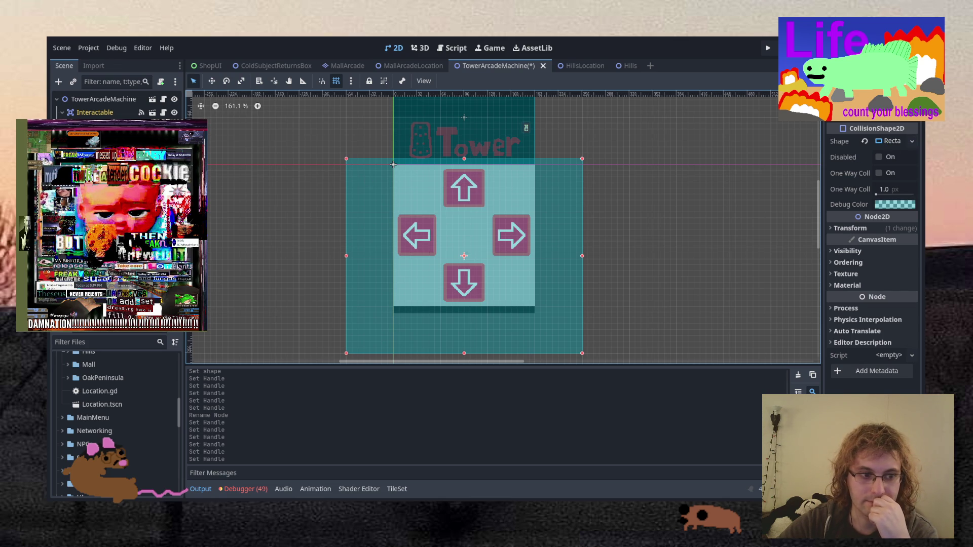
pyautogui.click(394, 165)
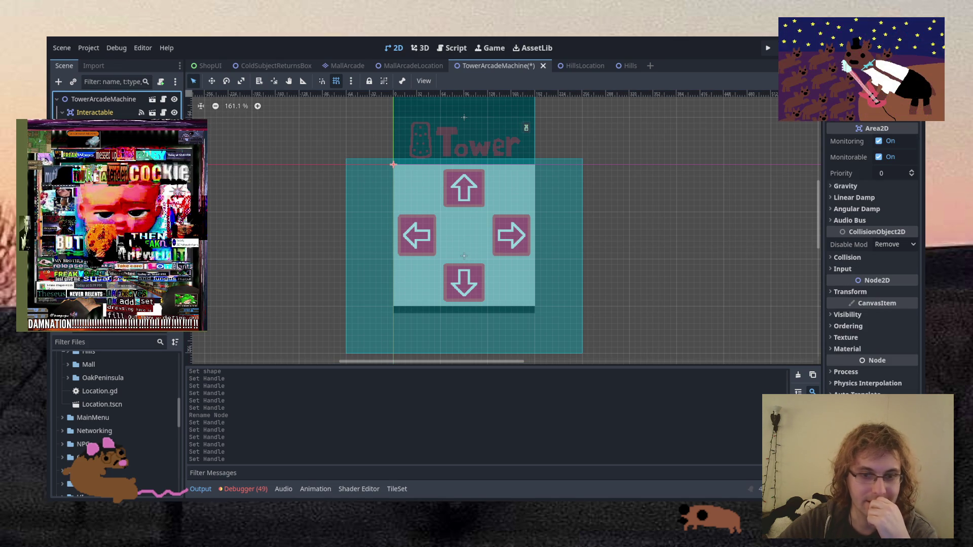
# Step: Filter files for 'camera' and drag CameraLockArea.gd onto the Area2D's Script slot
pyautogui.click(82, 342)
pyautogui.write('camer')
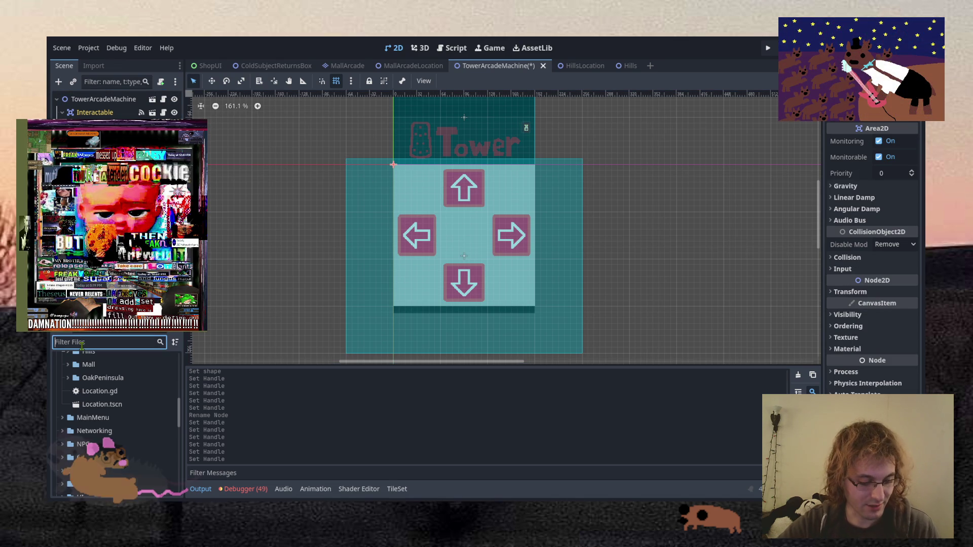
pyautogui.write('a')
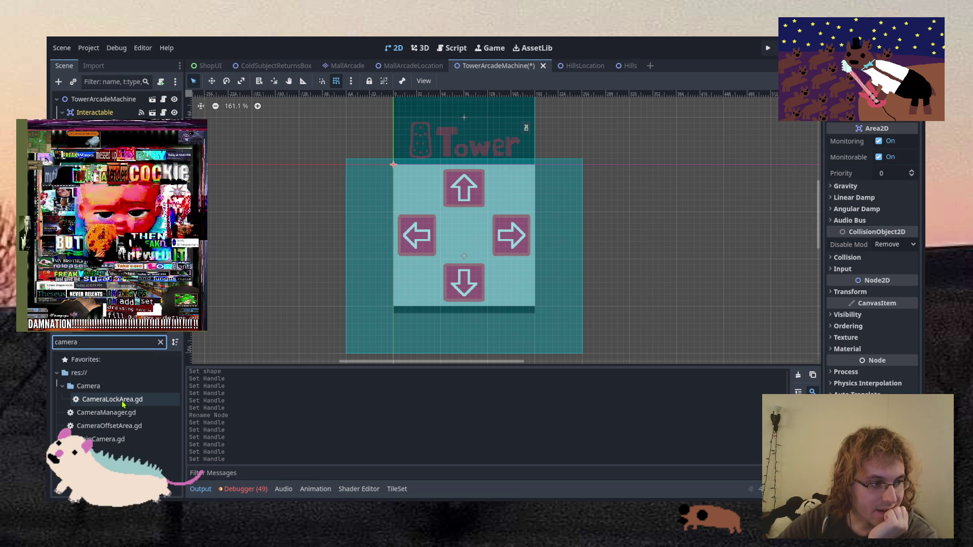
pyautogui.moveTo(113, 404)
pyautogui.mouseDown()
pyautogui.moveTo(760, 217)
pyautogui.moveTo(774, 203)
pyautogui.moveTo(72, 342)
pyautogui.moveTo(109, 401)
pyautogui.mouseUp()
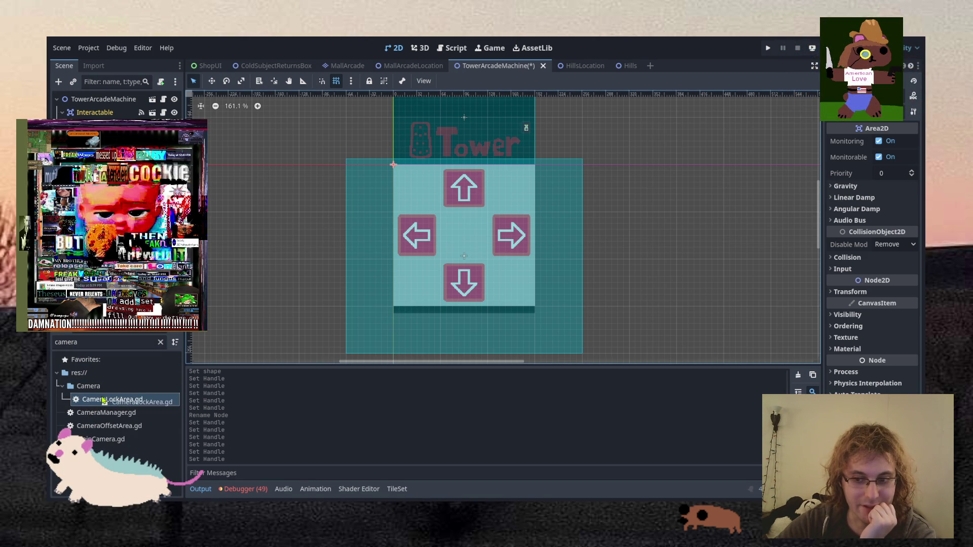
pyautogui.click(108, 407)
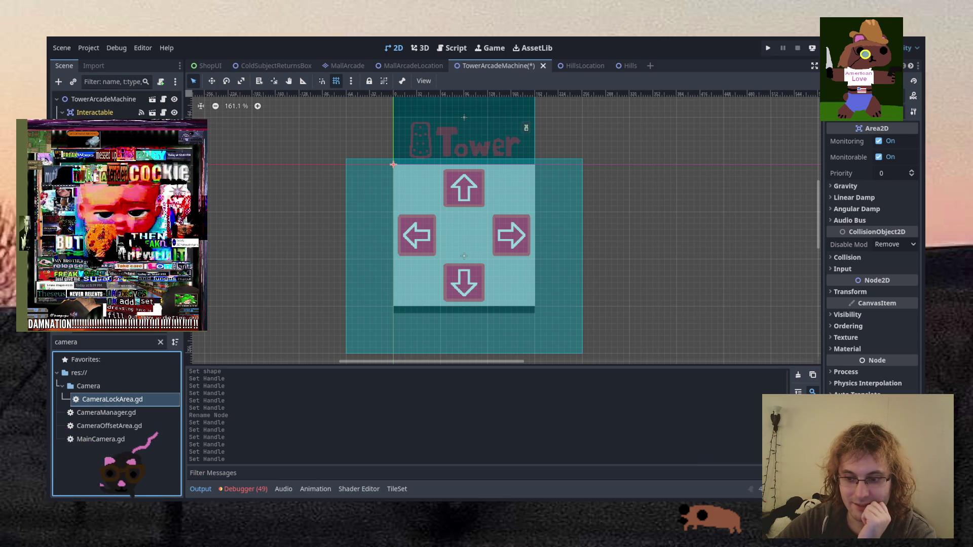
pyautogui.moveTo(112, 399); pyautogui.dragTo(733, 328)
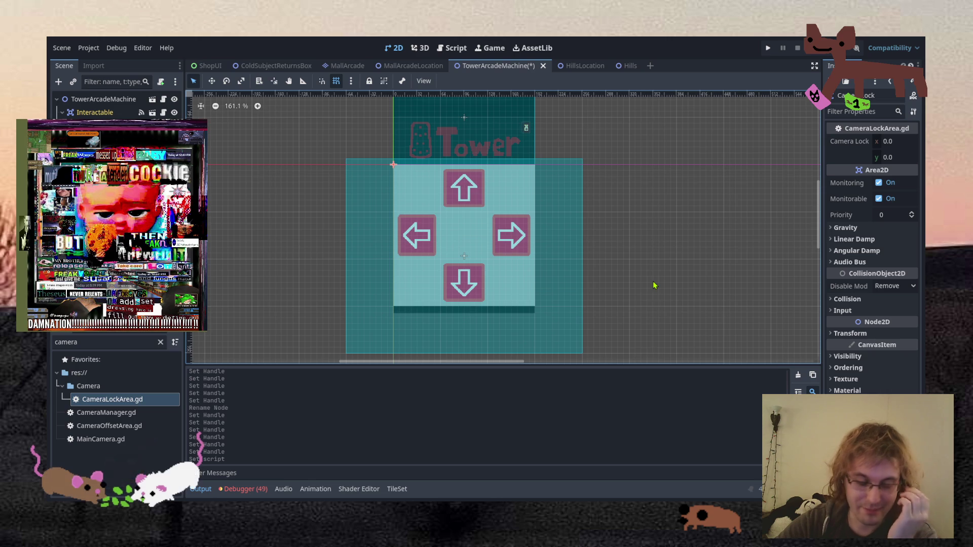
# Step: Save the TowerArcadeMachine scene and open CameraLockArea.gd in the Script editor
pyautogui.click(654, 285)
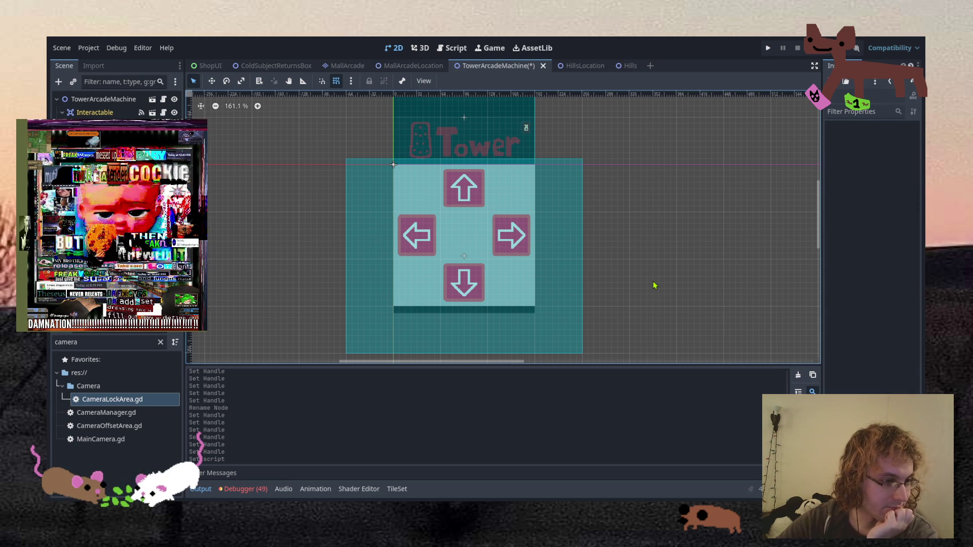
pyautogui.hotkey('ctrl', 's')
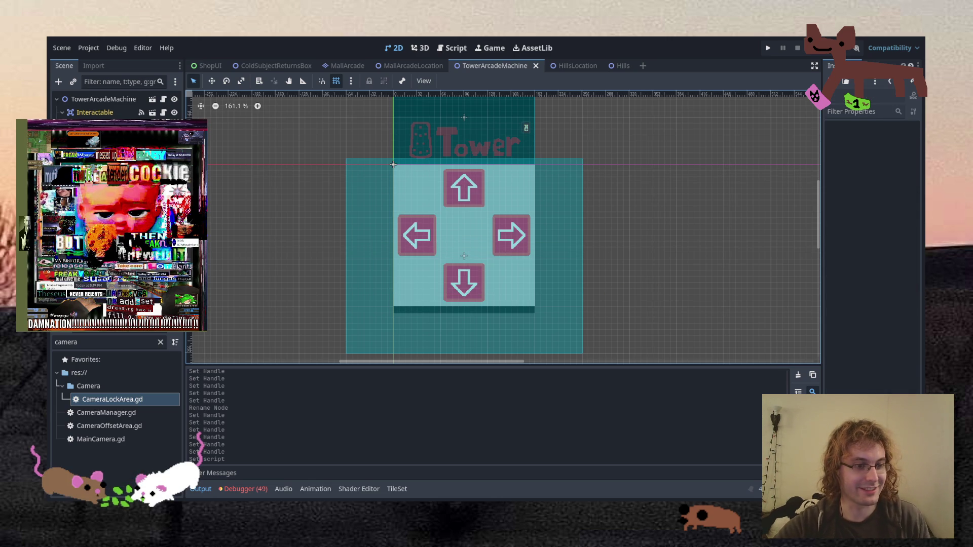
pyautogui.click(101, 125)
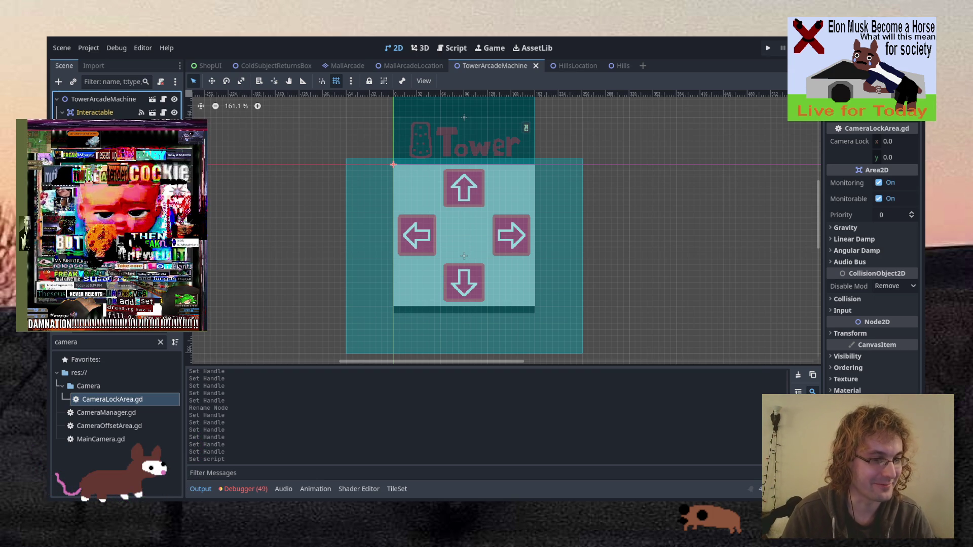
pyautogui.hotkey('ctrl', 'F3')
pyautogui.click(431, 170)
pyautogui.click(439, 124)
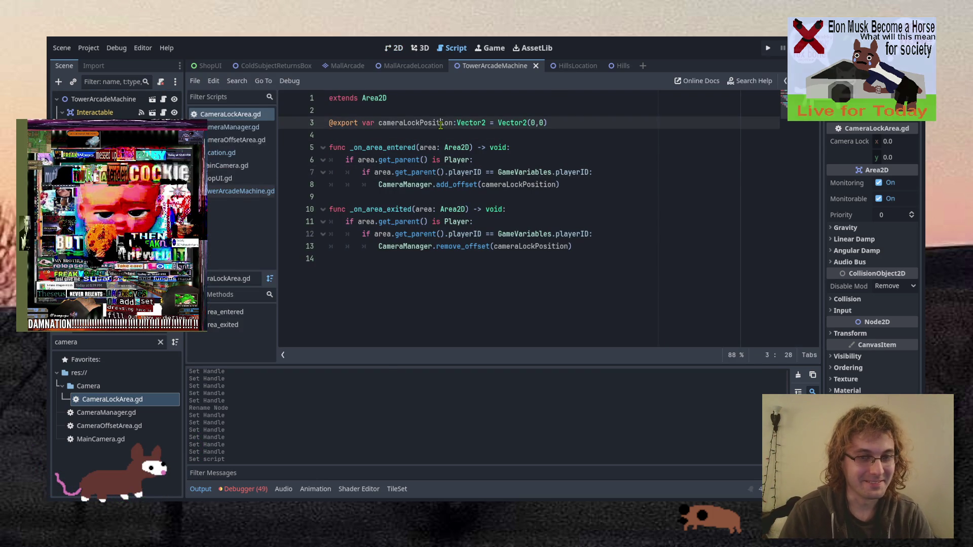
pyautogui.click(439, 136)
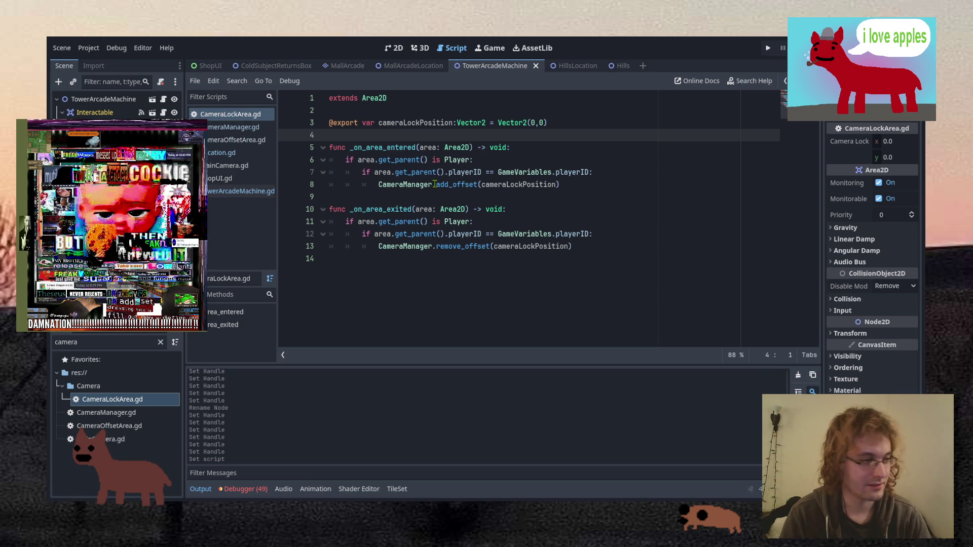
pyautogui.click(399, 47)
pyautogui.scroll(-3, 560, 114)
pyautogui.scroll(4, 562, 117)
pyautogui.moveTo(562, 117); pyautogui.dragTo(564, 174)
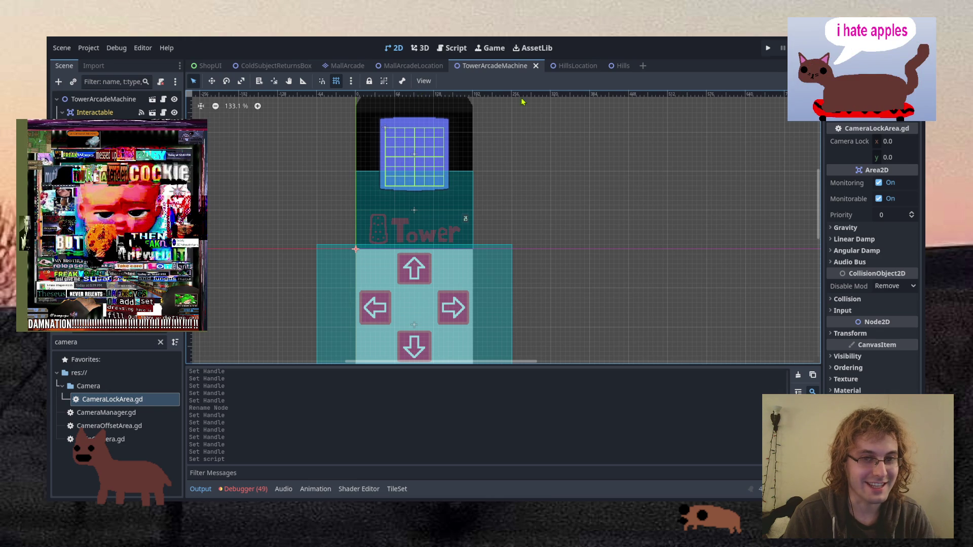
pyautogui.scroll(3, 522, 130)
pyautogui.scroll(-7, 517, 172)
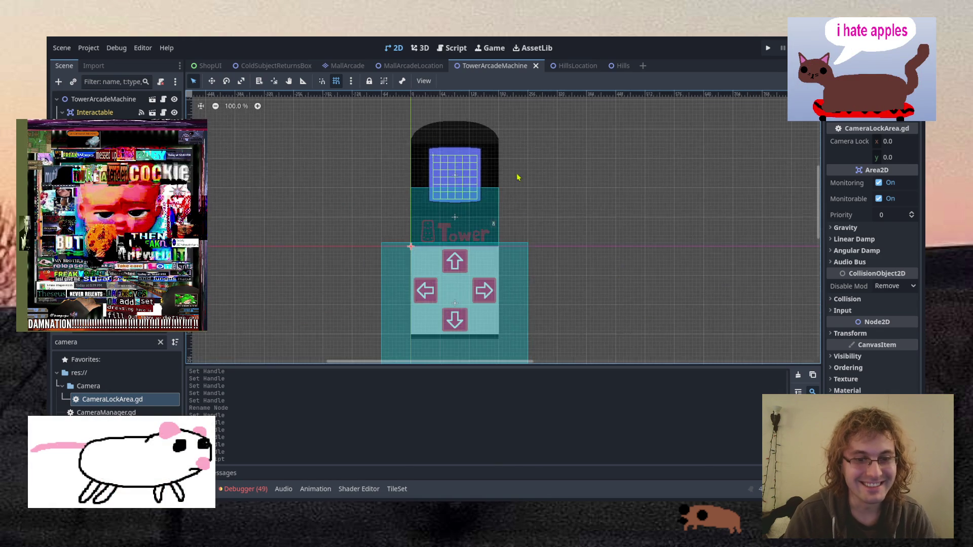
pyautogui.scroll(6, 532, 218)
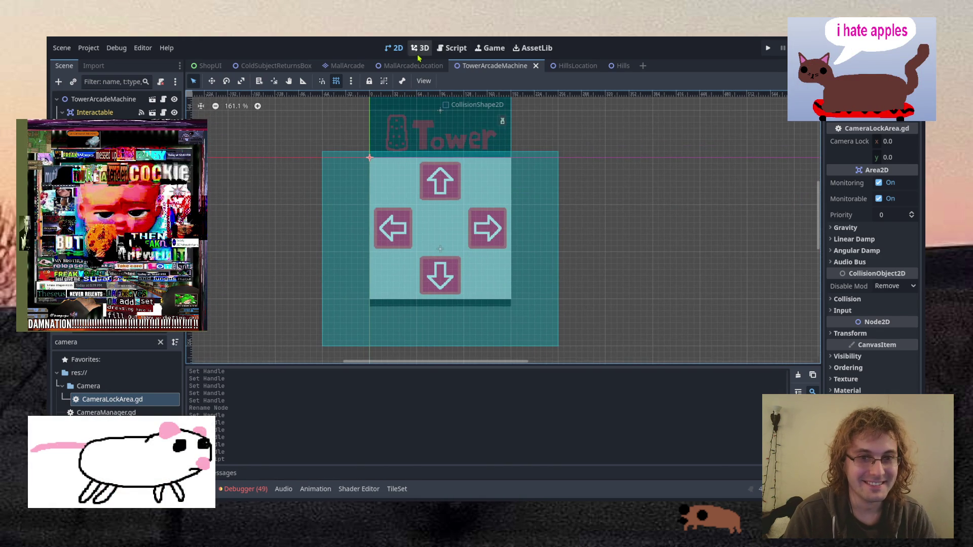
pyautogui.click(448, 48)
pyautogui.click(395, 48)
pyautogui.scroll(5, 561, 274)
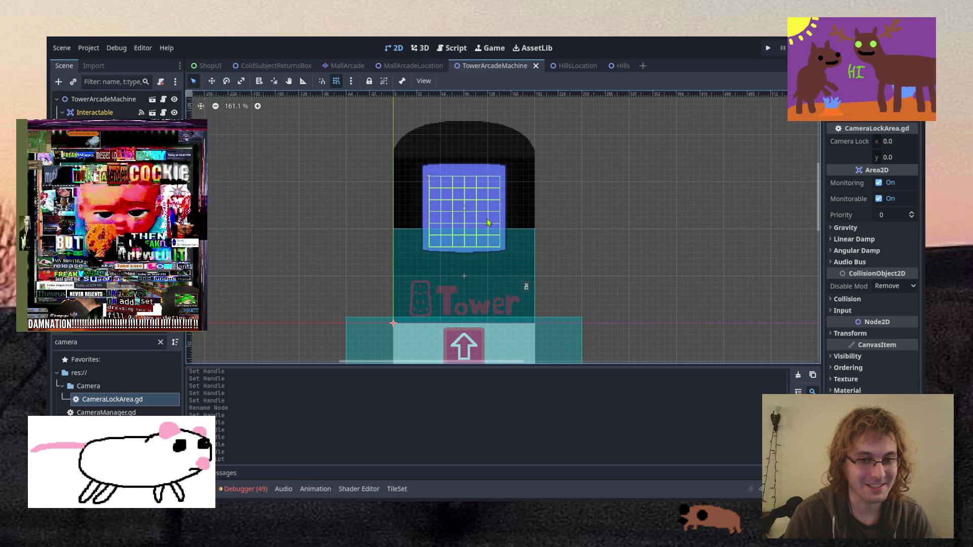
pyautogui.scroll(-5, 561, 256)
pyautogui.moveTo(636, 337); pyautogui.dragTo(607, 231)
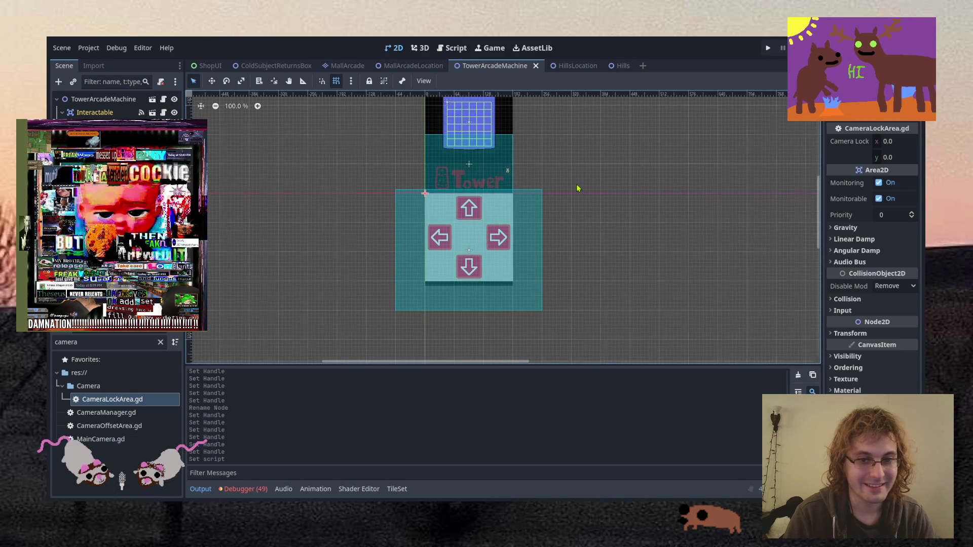
pyautogui.scroll(4, 576, 192)
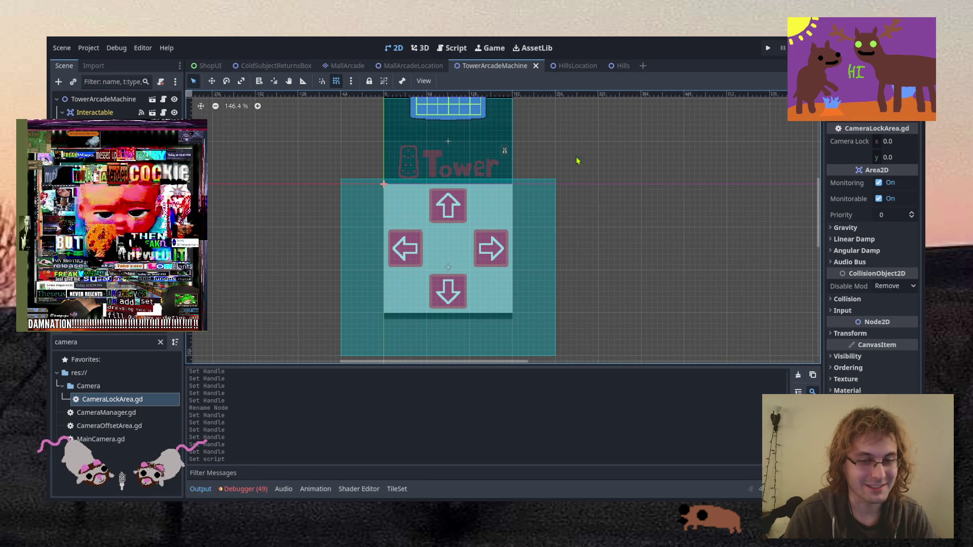
pyautogui.click(459, 50)
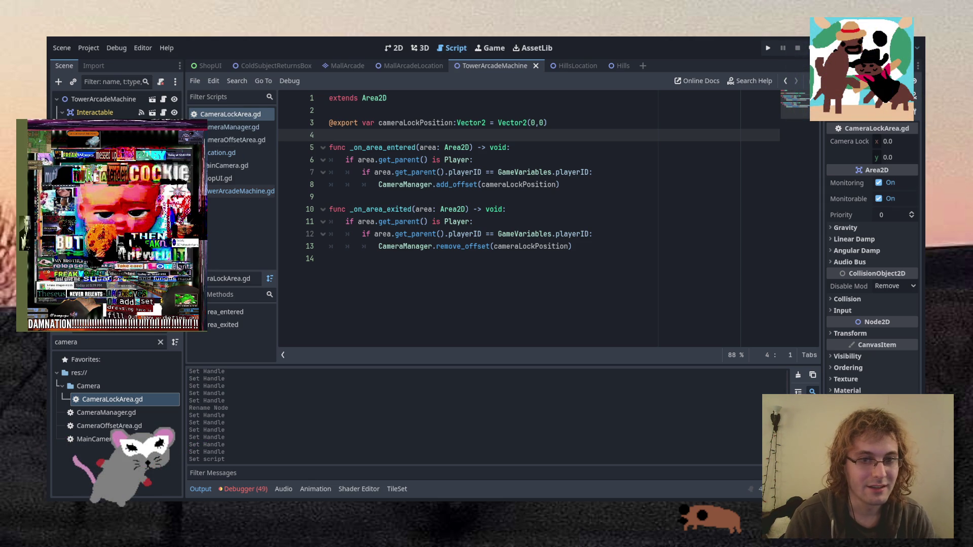
pyautogui.click(342, 173)
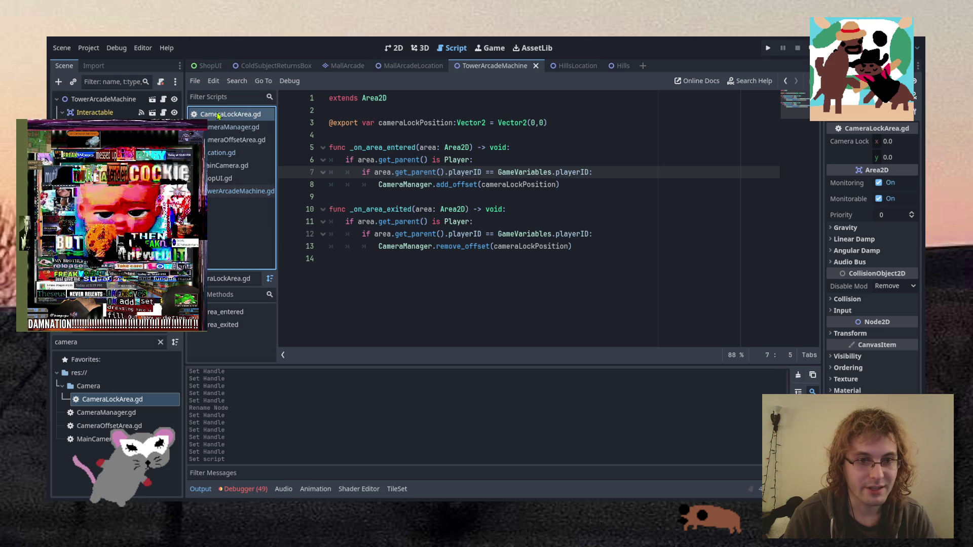
pyautogui.click(388, 51)
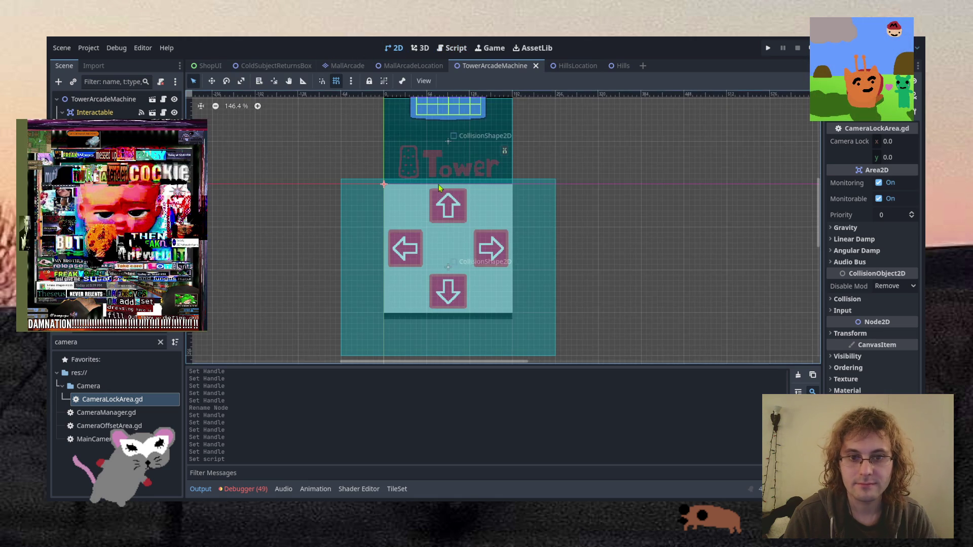
pyautogui.scroll(-2, 456, 203)
pyautogui.scroll(2, 461, 198)
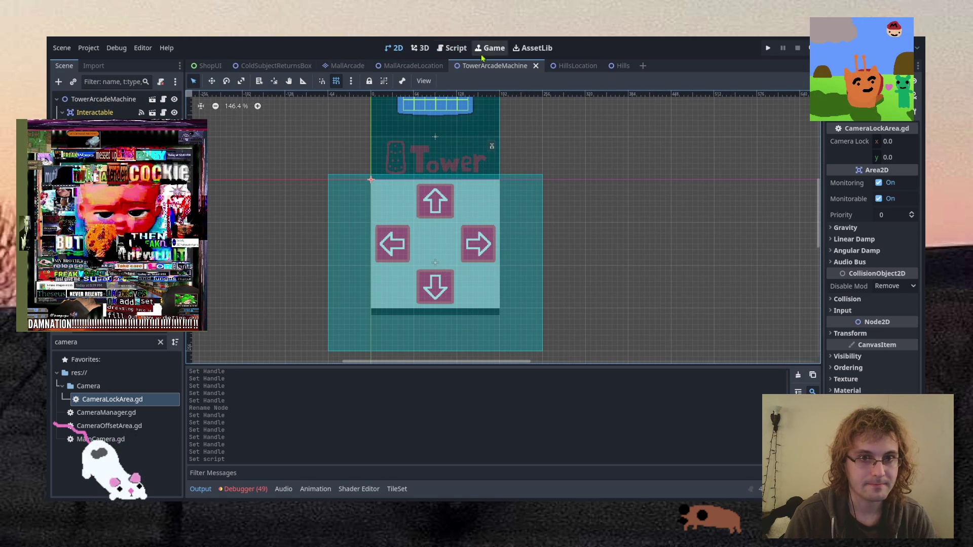
pyautogui.click(453, 49)
pyautogui.click(486, 135)
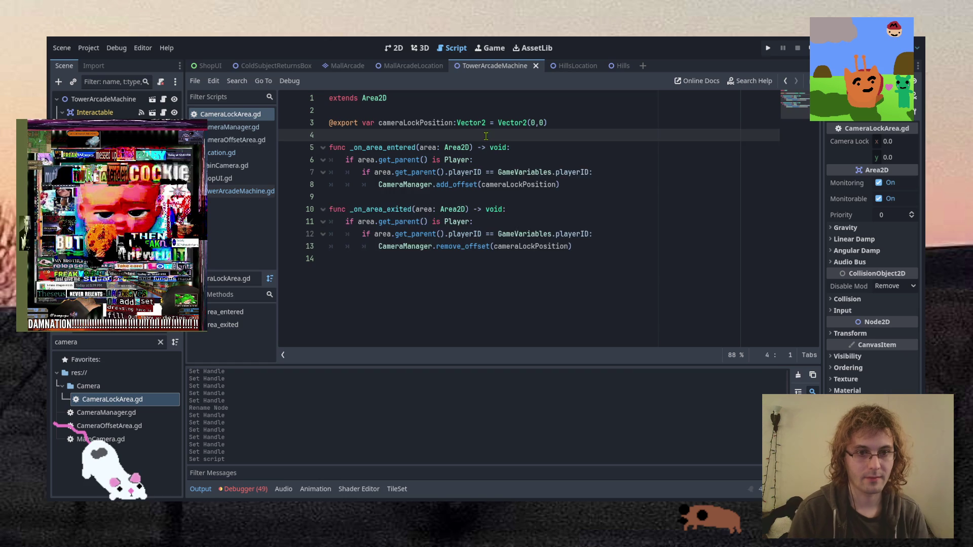
# Step: Add a func _ready(): with a placeholder pass body below line 4
pyautogui.press('Return')
pyautogui.press('Return')
pyautogui.press('Up')
pyautogui.write('func _ready')
pyautogui.press('BackSpace')
pyautogui.write('():')
pyautogui.press('Return')
pyautogui.write('pass')
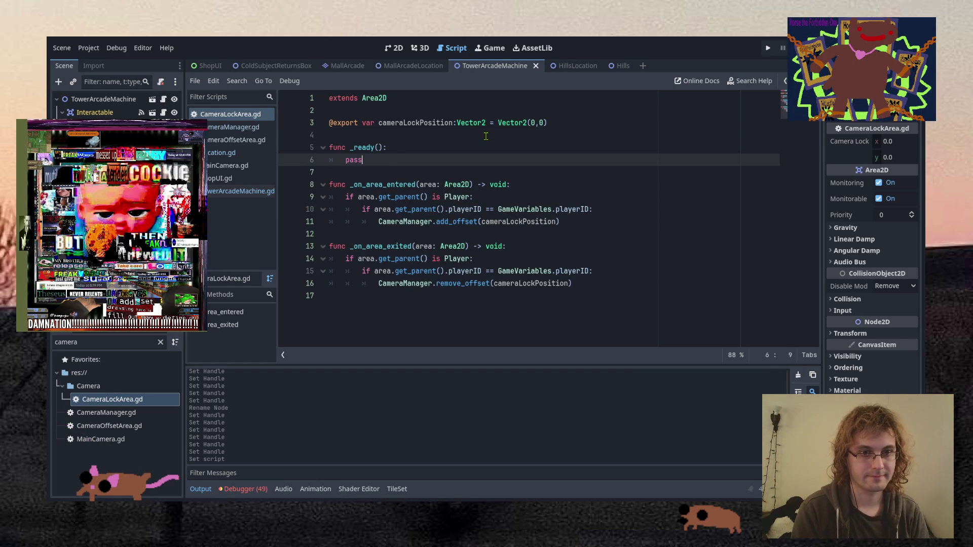
# Step: Declare var trueLockPosition above _ready with the Vector2(0,0) default copied from line 3
pyautogui.press('Up')
pyautogui.press('Up')
pyautogui.press('Return')
pyautogui.press('Up')
pyautogui.write('var turueLockP')
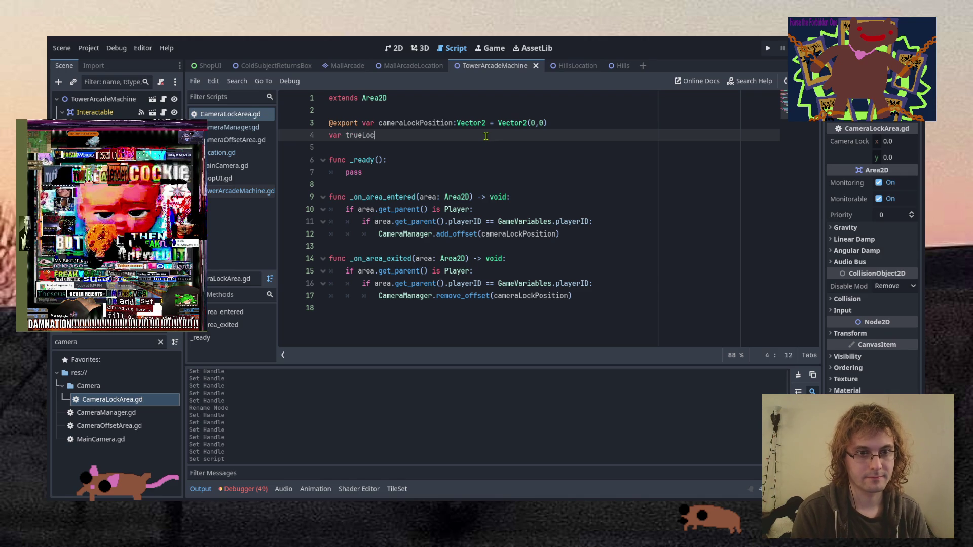
pyautogui.write('osition')
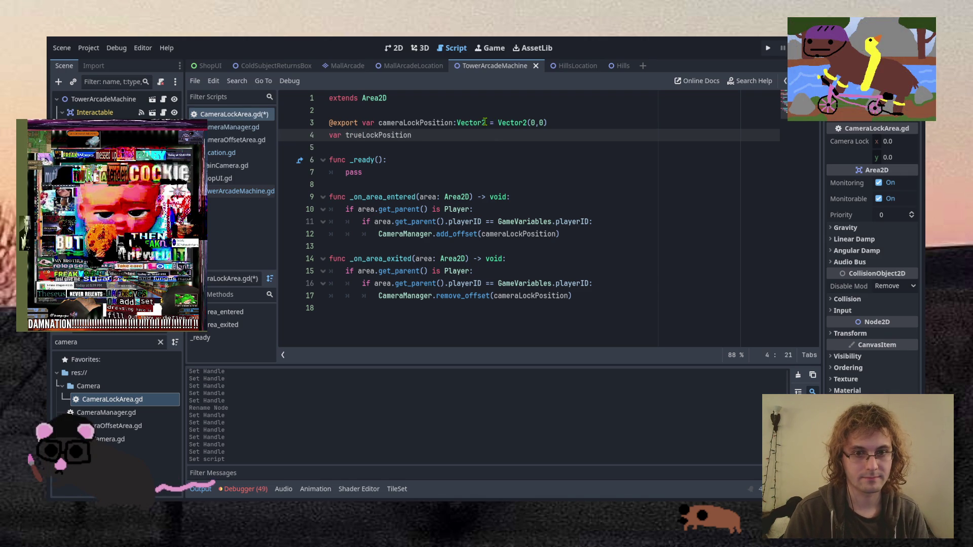
pyautogui.moveTo(485, 123); pyautogui.dragTo(547, 122)
pyautogui.hotkey('ctrl', 'c')
pyautogui.click(474, 135)
pyautogui.hotkey('ctrl', 'v')
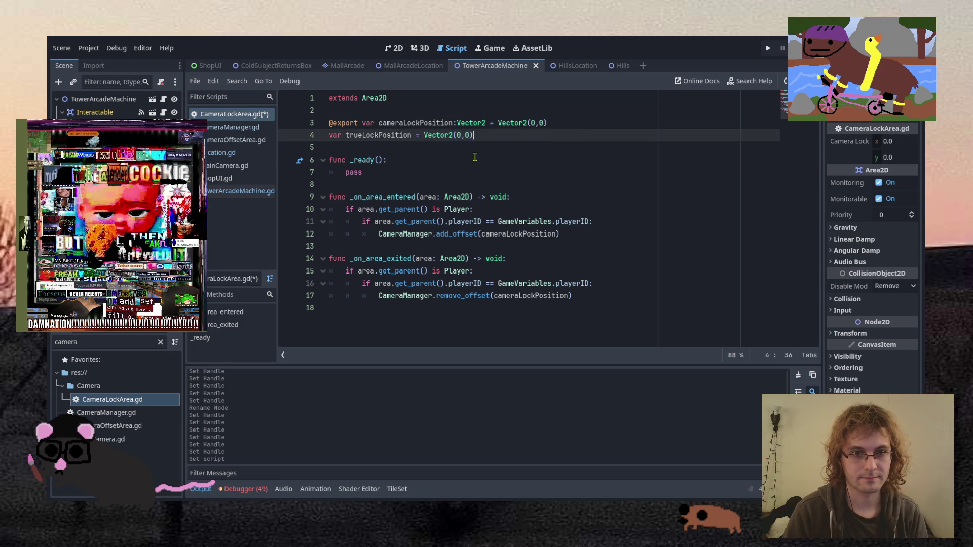
# Step: Replace cameraLockPosition with trueLockPosition in both the add_offset and remove_offset calls
pyautogui.doubleClick(406, 135)
pyautogui.hotkey('ctrl', 'c')
pyautogui.doubleClick(517, 233)
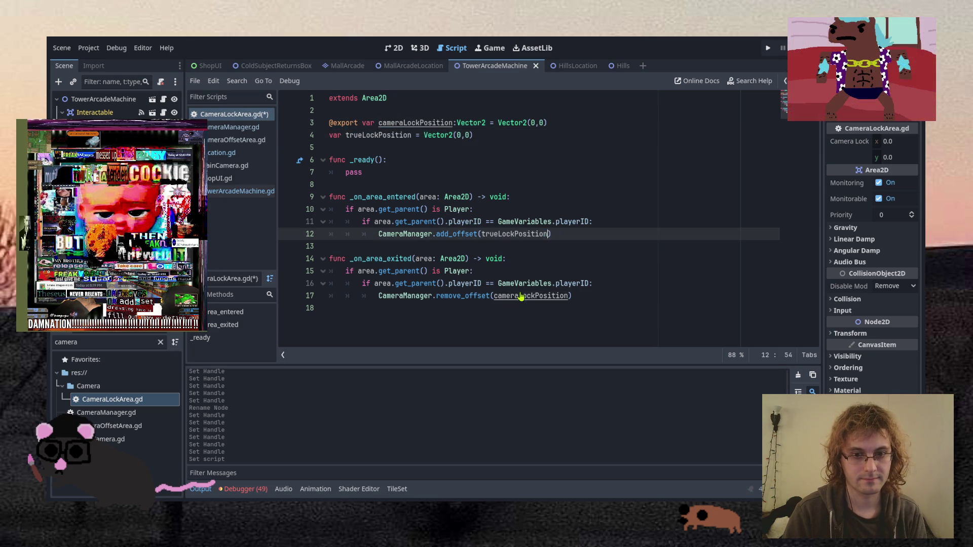
pyautogui.hotkey('ctrl', 'v')
pyautogui.doubleClick(526, 295)
pyautogui.hotkey('ctrl', 'v')
# Step: Replace pass in the _ready body with trueLockPosition to begin its assignment
pyautogui.doubleClick(355, 173)
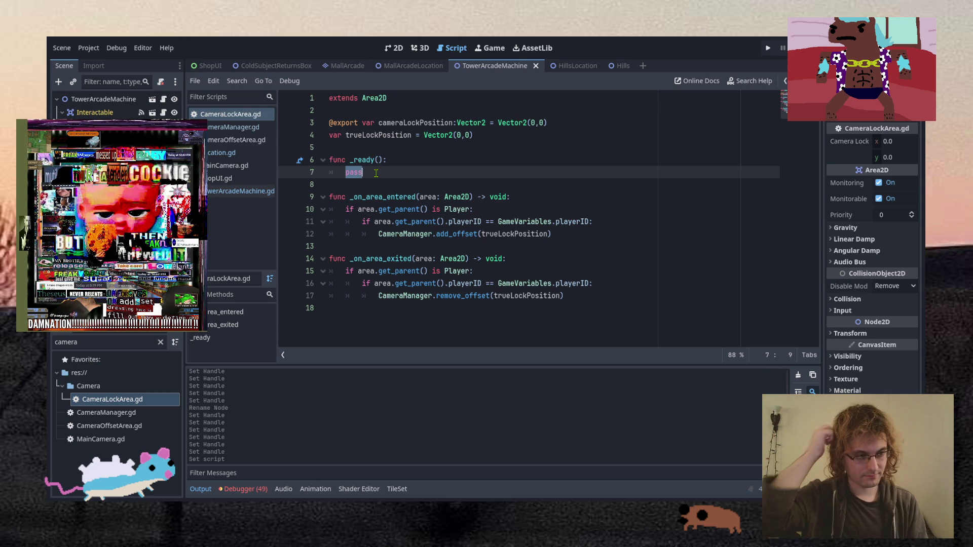
pyautogui.write('true')
pyautogui.press('Return')
pyautogui.press('BackSpace')
pyautogui.write('Loc')
pyautogui.press('Return')
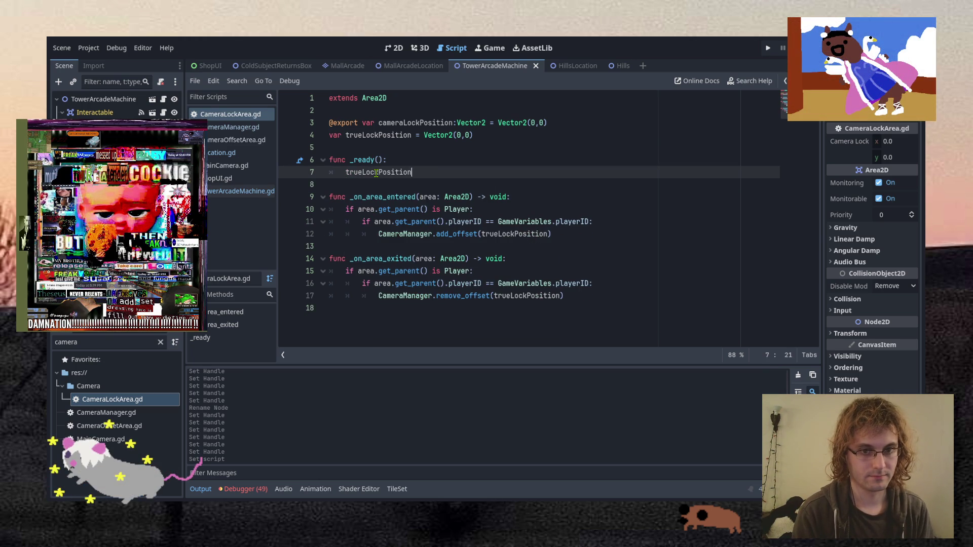
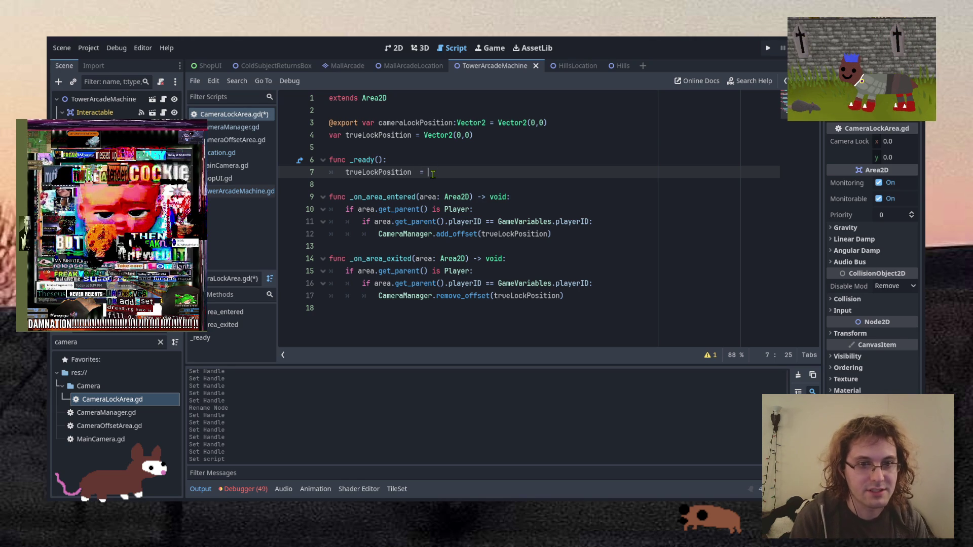
# Step: Write 'trueLockPosition = cameraLockPosition + global_position' in _ready via autocomplete, fix the spacing, and save
pyautogui.write('cam')
pyautogui.press('Return')
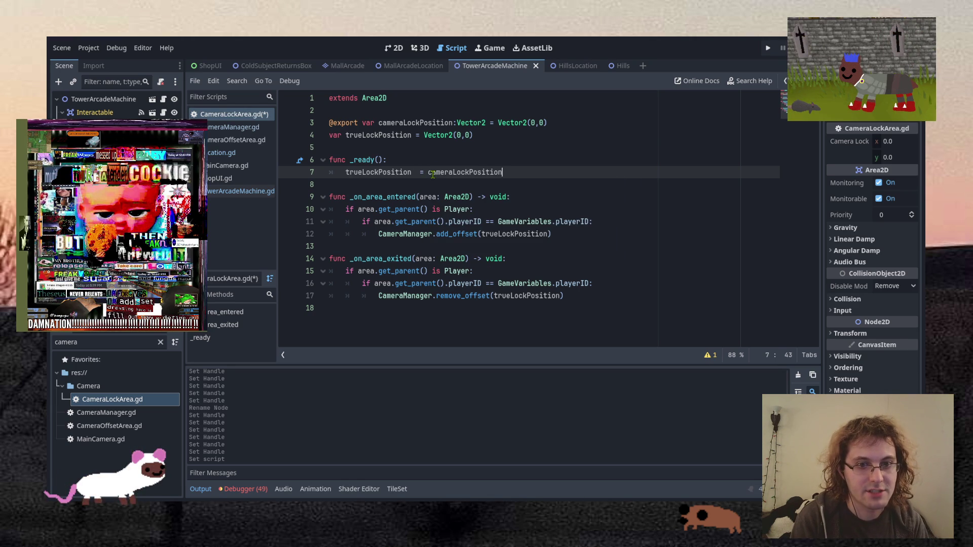
pyautogui.write('+ ')
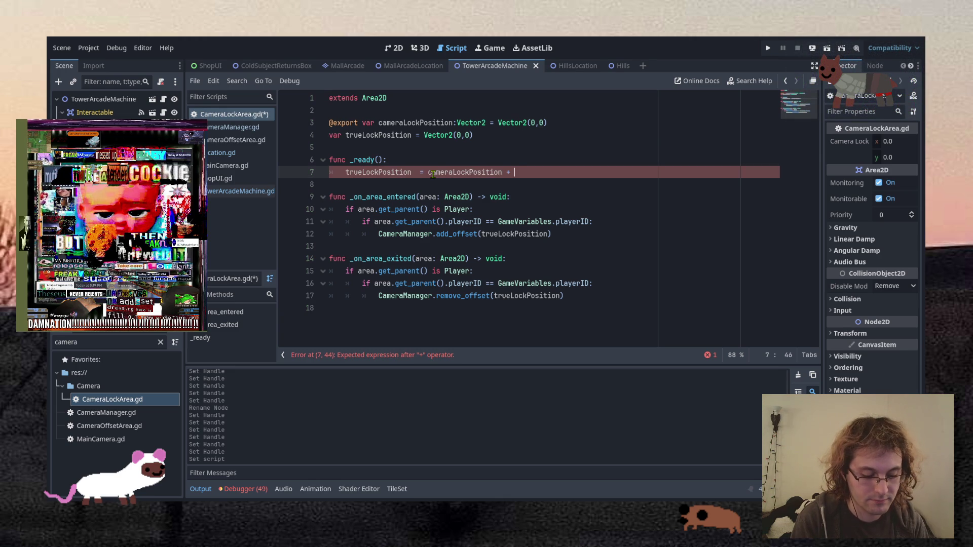
pyautogui.write('glob')
pyautogui.press('Return')
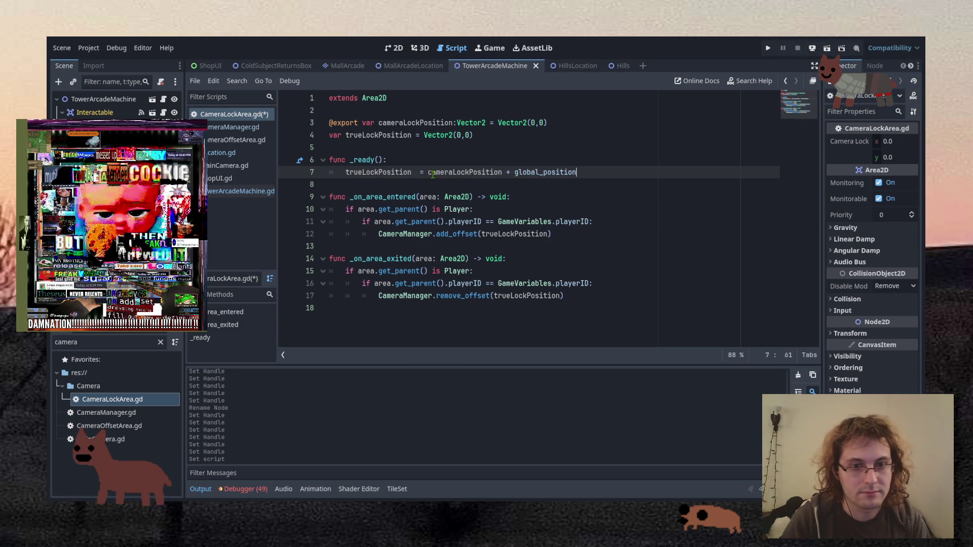
pyautogui.click(419, 173)
pyautogui.press('BackSpace')
pyautogui.click(507, 173)
pyautogui.hotkey('ctrl', 's')
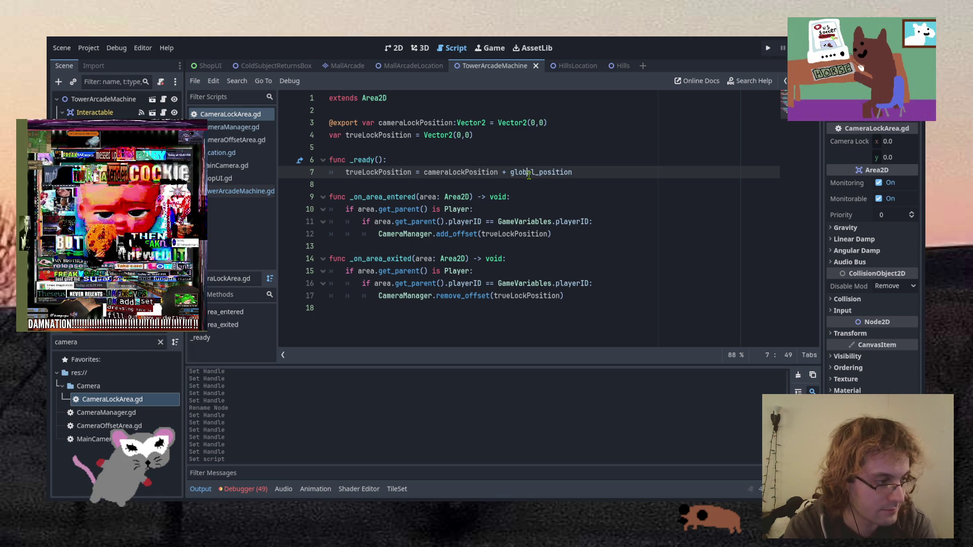
# Step: Touch up lines 7–8, save again, and launch the game to its title screen
pyautogui.click(573, 173)
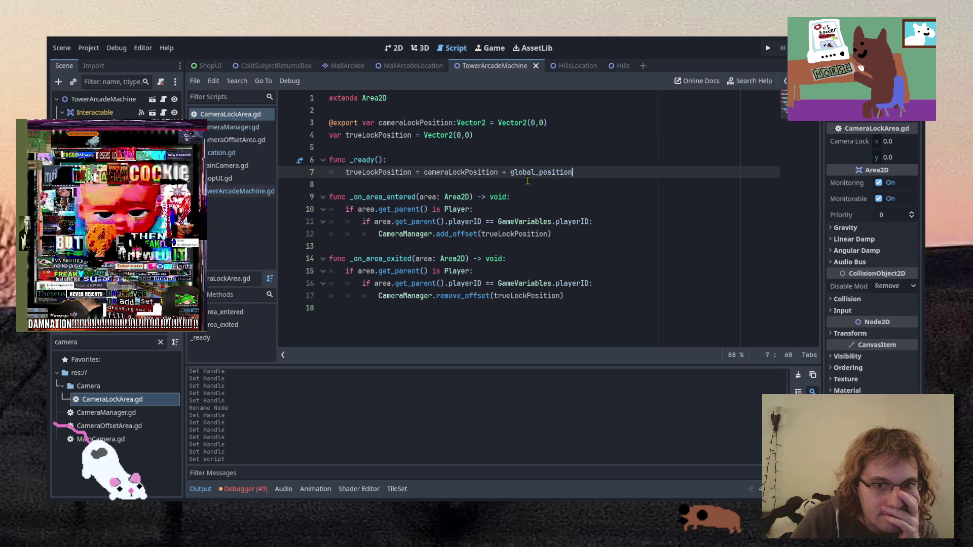
pyautogui.click(405, 219)
pyautogui.click(429, 184)
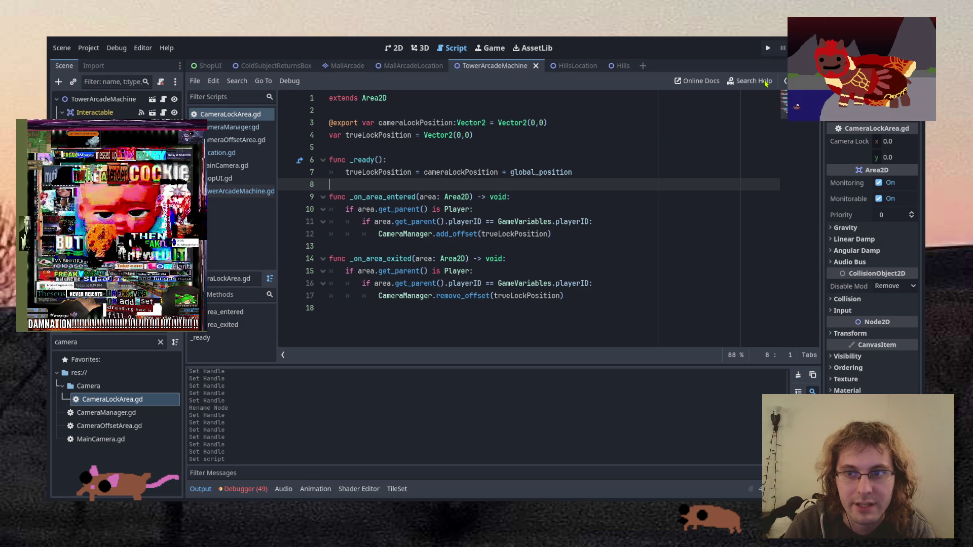
pyautogui.hotkey('ctrl', 's')
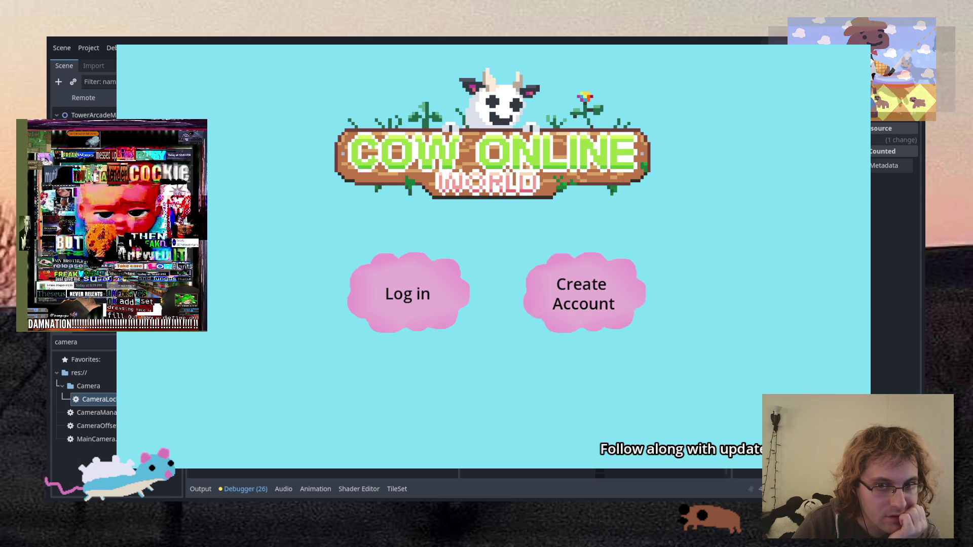
# Step: Prefix line 17's cameraLock check with 'LocationManager.currentLocation != null and'
pyautogui.press('F8')
pyautogui.click(504, 185)
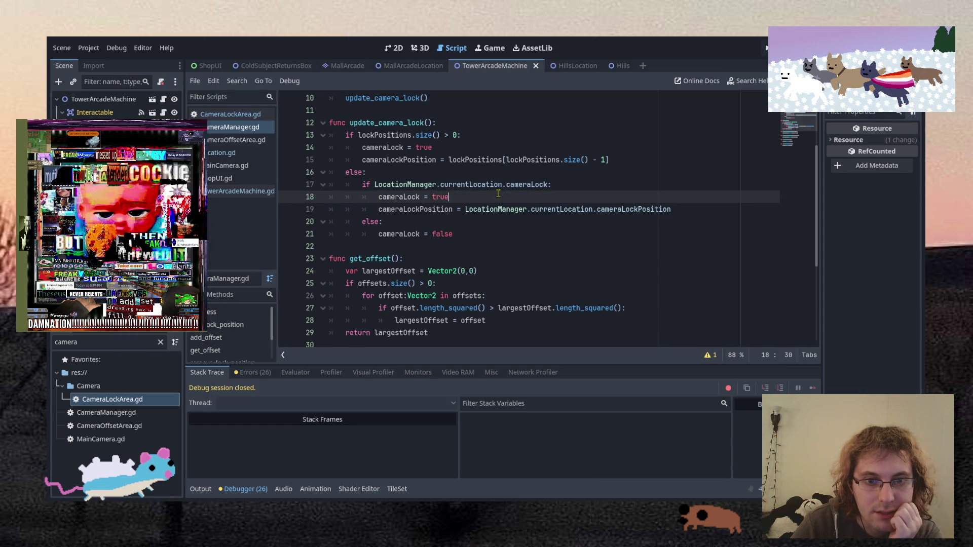
pyautogui.write('!= null and')
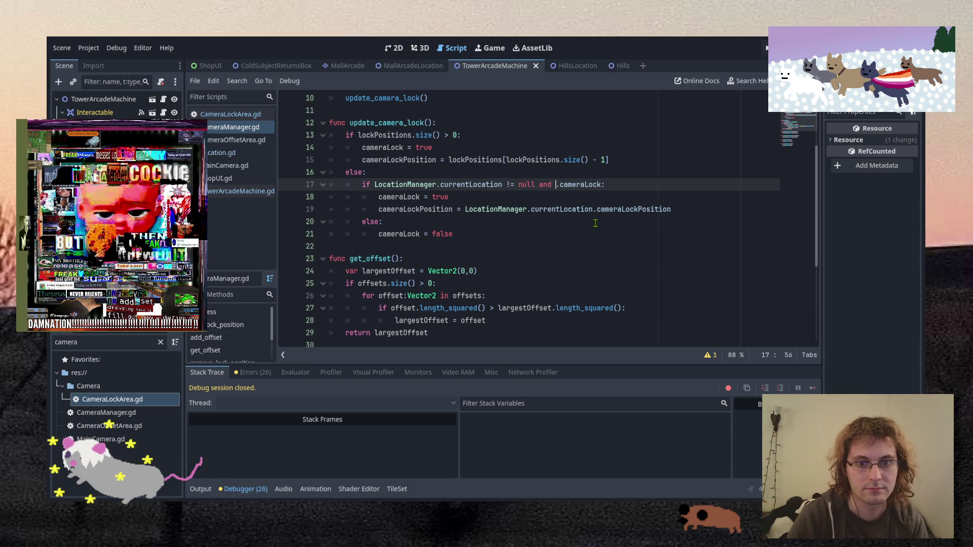
pyautogui.doubleClick(480, 185)
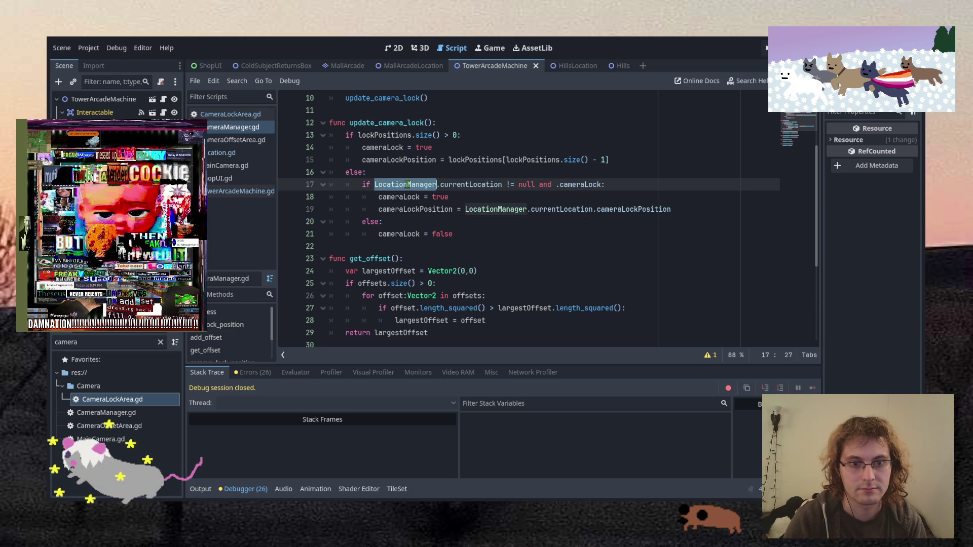
pyautogui.hotkey('ctrl', 'c')
pyautogui.click(556, 185)
pyautogui.hotkey('ctrl', 'v')
# Step: Test-run the game, close it, and select the FileSystem filter text
pyautogui.click(768, 48)
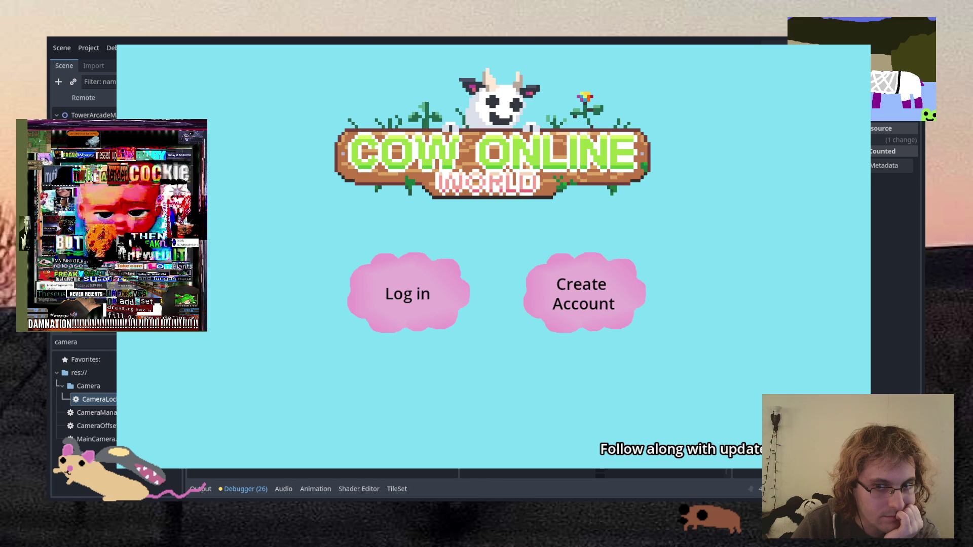
pyautogui.hotkey('alt', 'F4')
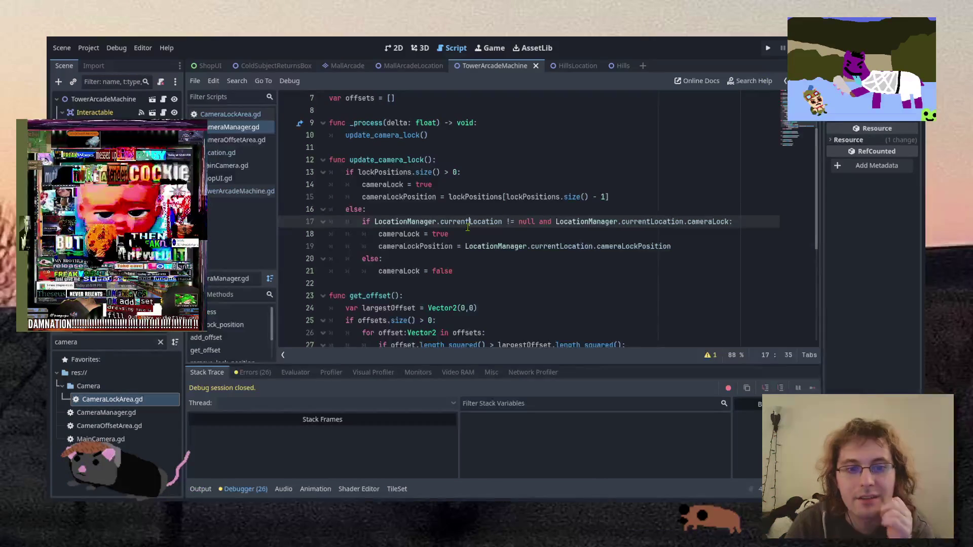
pyautogui.doubleClick(116, 340)
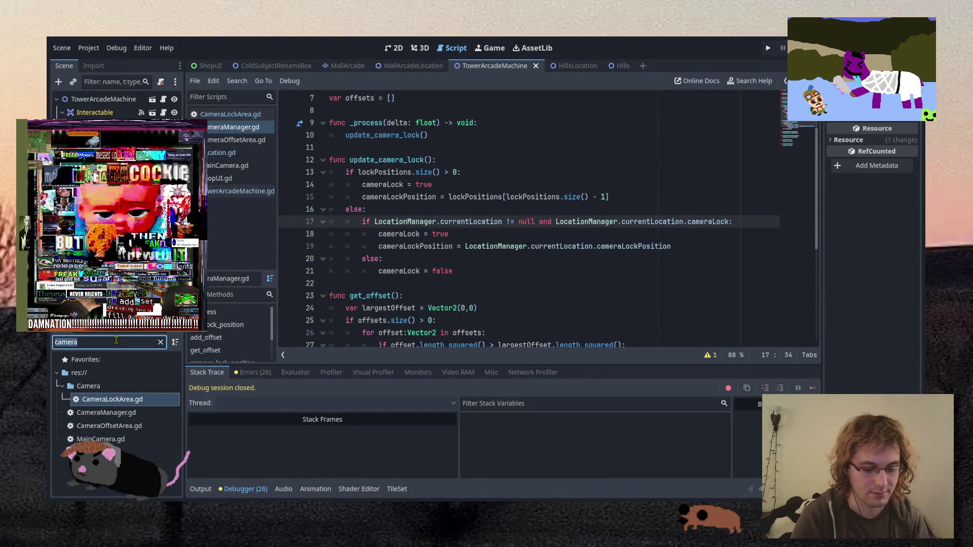
# Step: Filter the FileSystem for 'location', open LocationManager.gd, and scroll through it
pyautogui.write('location')
pyautogui.scroll(-10, 114, 361)
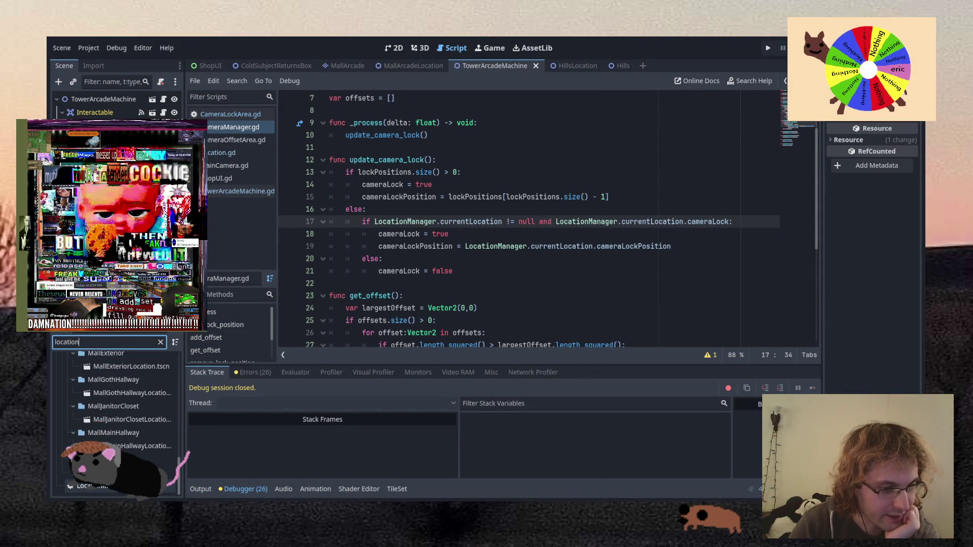
pyautogui.doubleClick(91, 487)
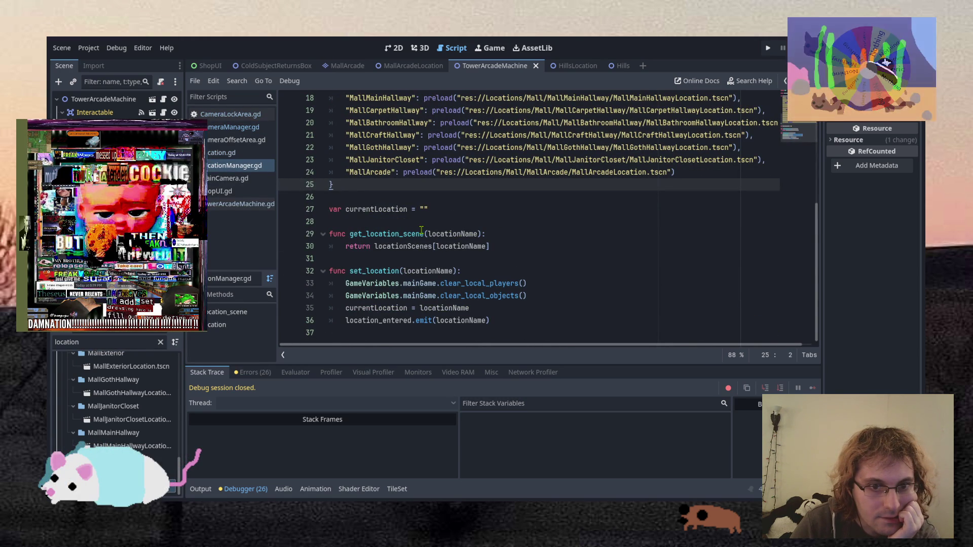
pyautogui.scroll(3, 421, 230)
pyautogui.scroll(-3, 421, 231)
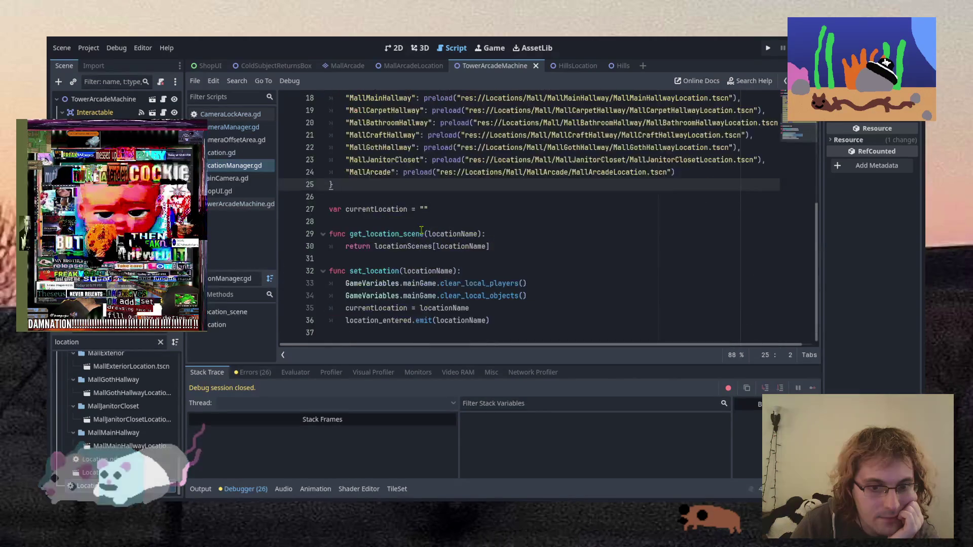
pyautogui.scroll(5, 422, 231)
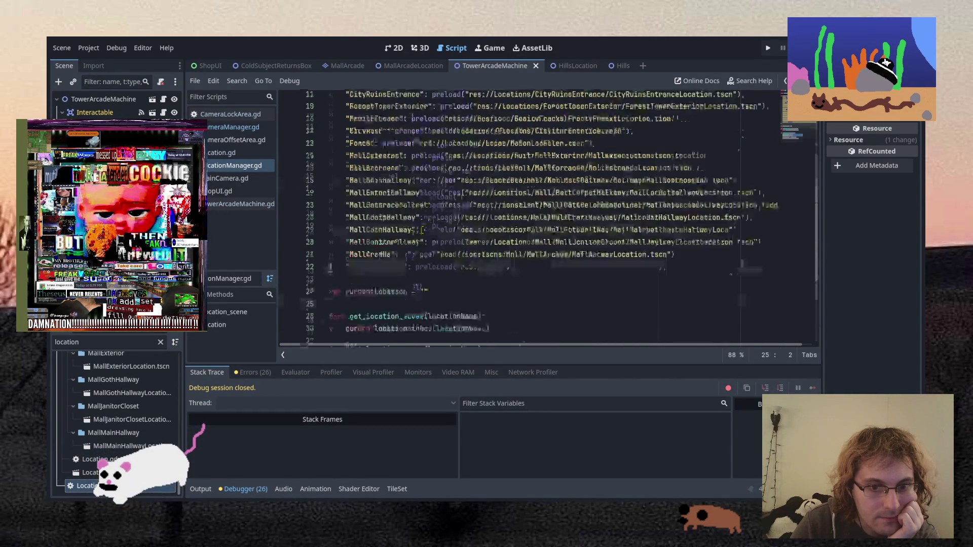
pyautogui.scroll(-5, 421, 231)
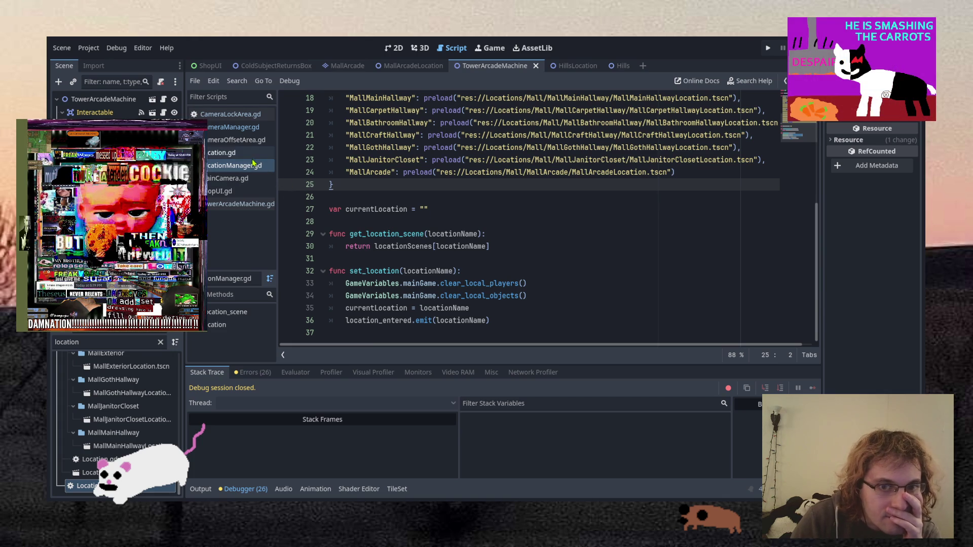
pyautogui.scroll(5, 424, 238)
pyautogui.scroll(-5, 424, 238)
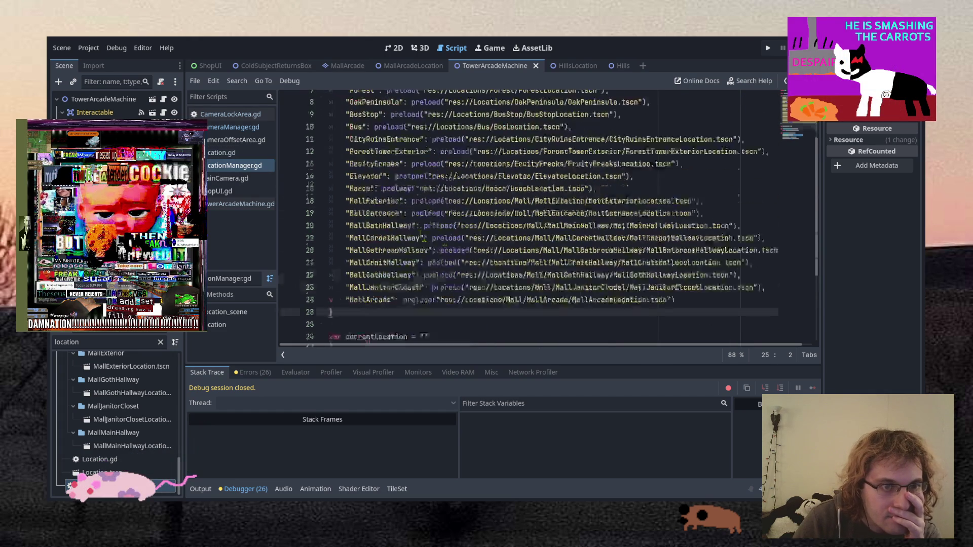
# Step: Filter the FileSystem for 'game' and open GameVariables.gd
pyautogui.doubleClick(105, 342)
pyautogui.write('game')
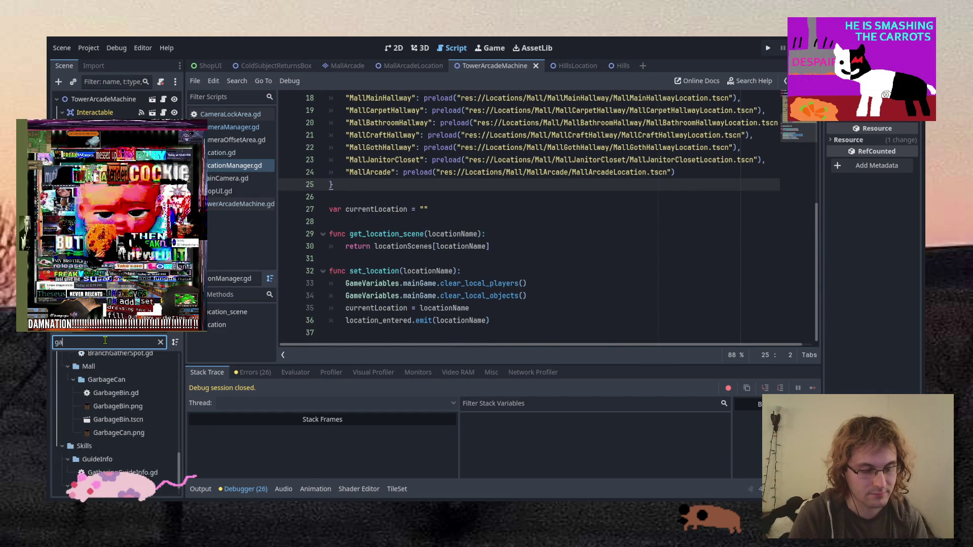
pyautogui.click(116, 388)
pyautogui.doubleClick(115, 389)
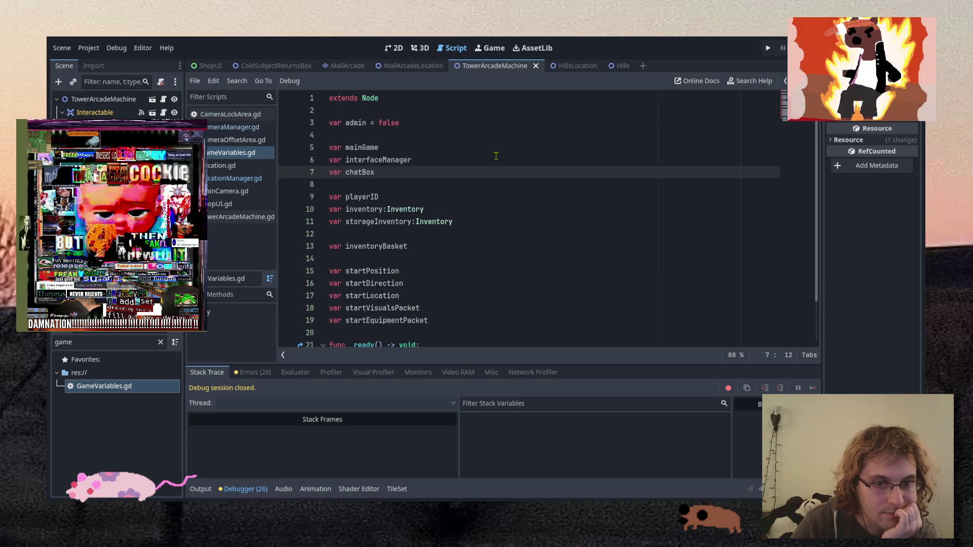
# Step: Scroll through GameVariables.gd's variables, then switch back to LocationManager.gd
pyautogui.scroll(-2, 497, 156)
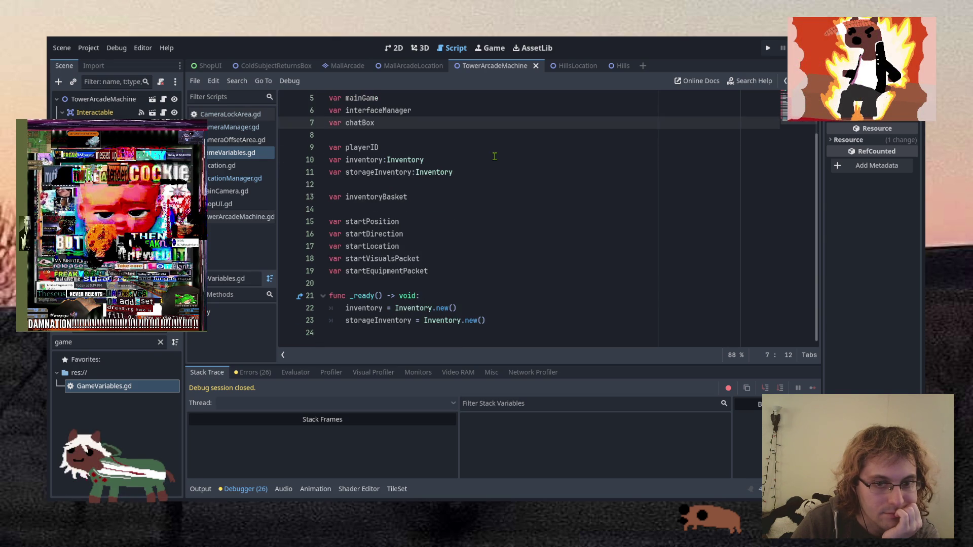
pyautogui.scroll(2, 434, 222)
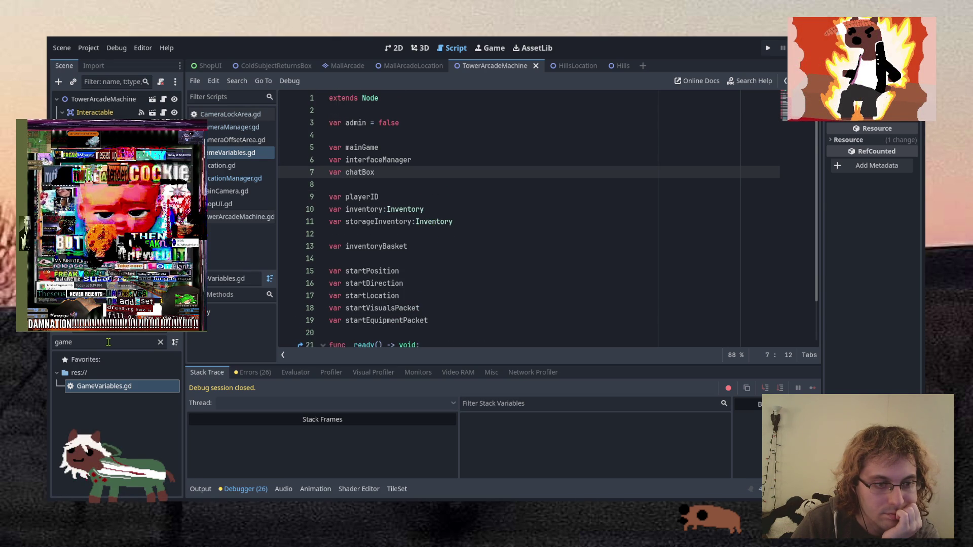
pyautogui.click(235, 178)
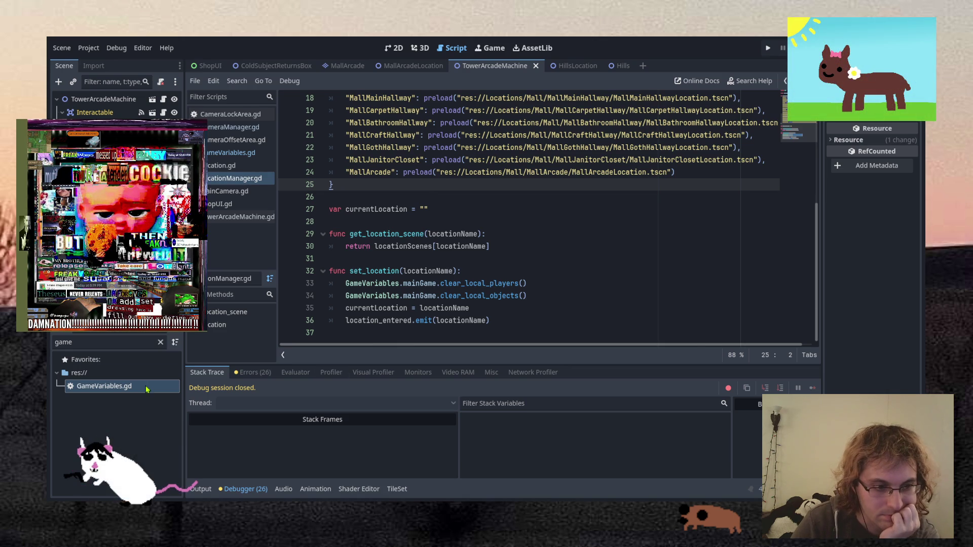
pyautogui.click(160, 342)
pyautogui.write('location')
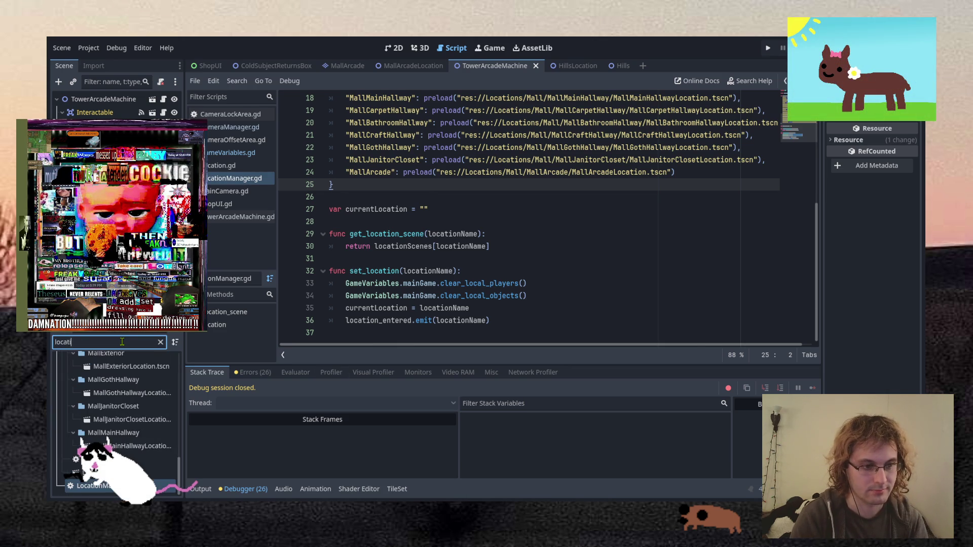
pyautogui.scroll(3, 117, 406)
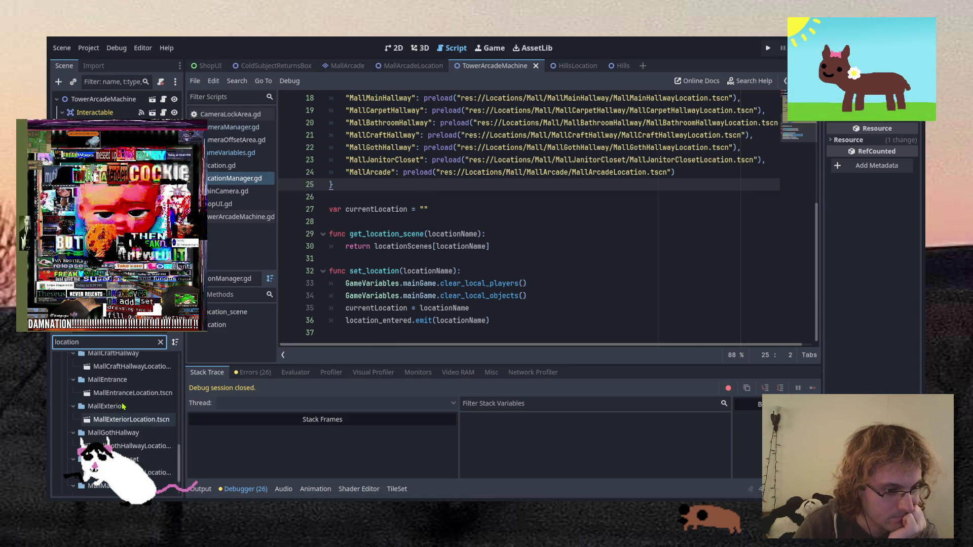
pyautogui.scroll(3, 124, 408)
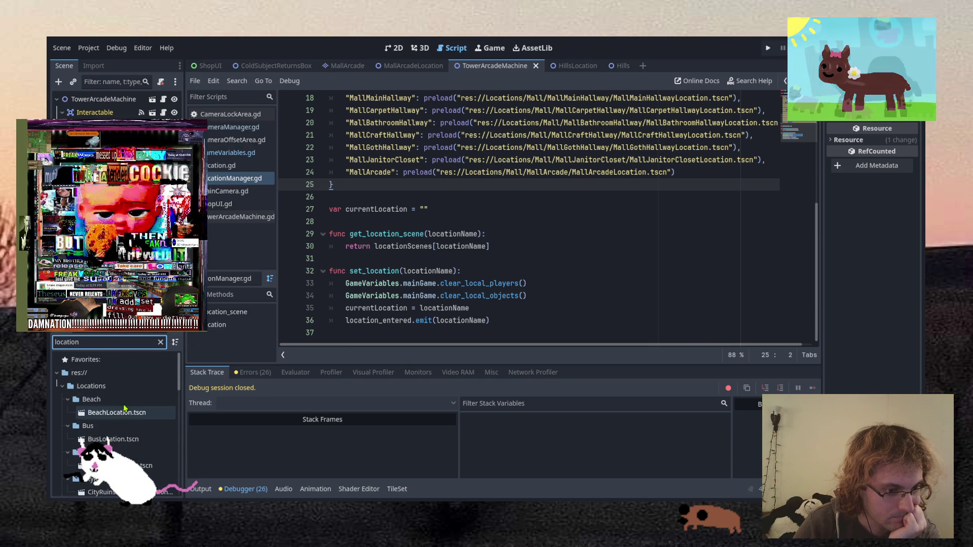
pyautogui.scroll(-4, 125, 409)
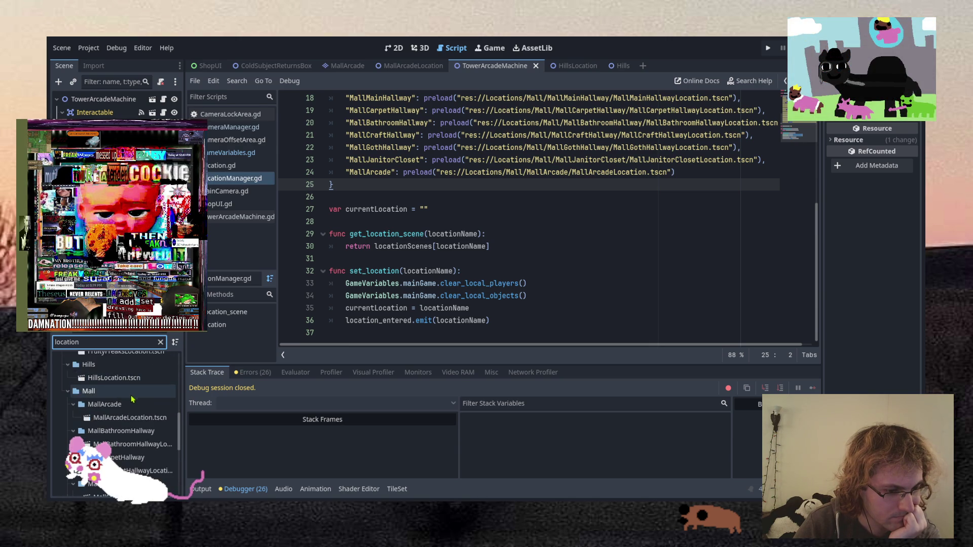
pyautogui.scroll(-3, 132, 398)
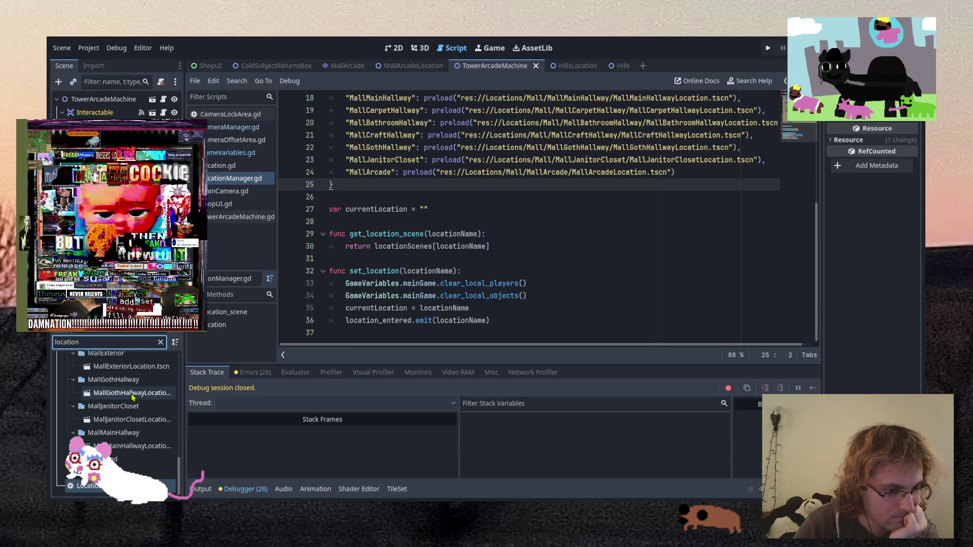
pyautogui.click(441, 222)
pyautogui.scroll(5, 442, 221)
pyautogui.click(435, 111)
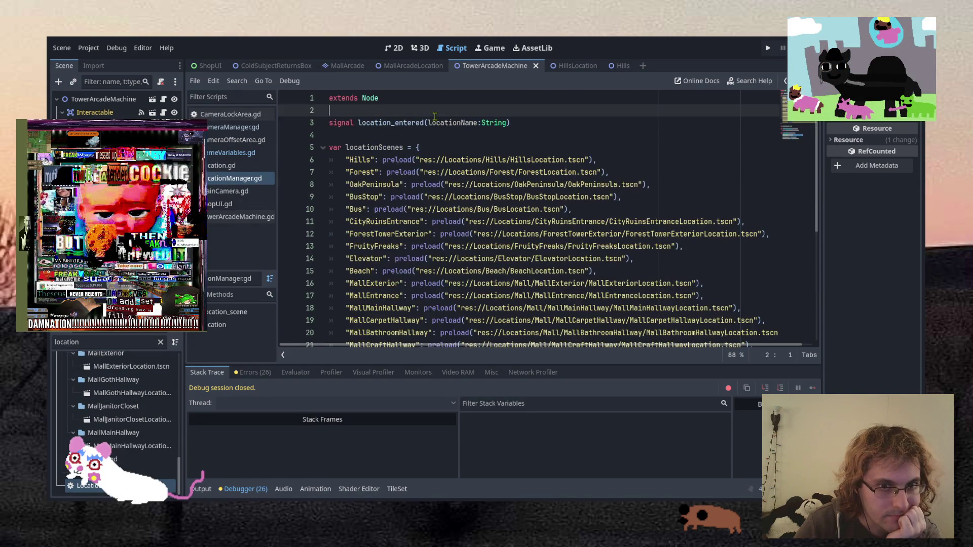
pyautogui.doubleClick(392, 122)
pyautogui.scroll(-5, 446, 249)
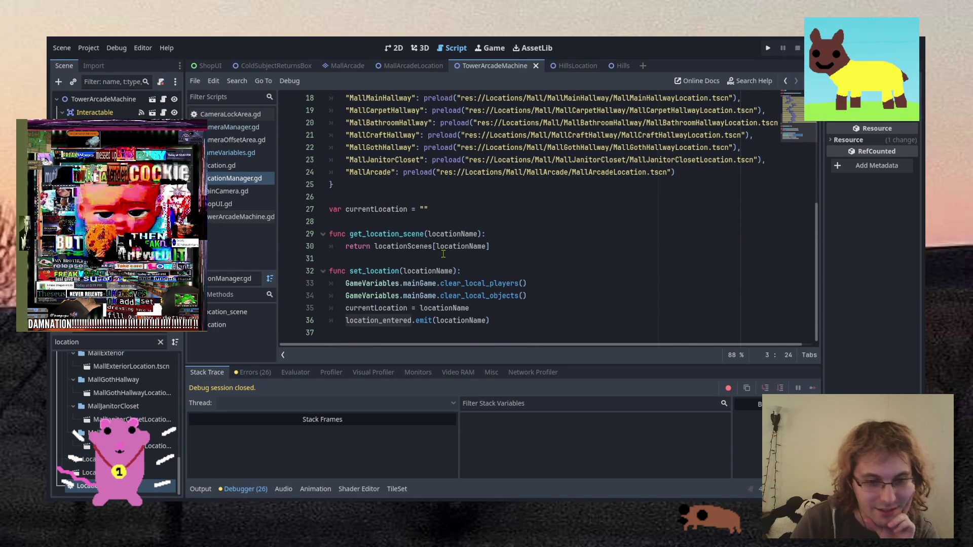
pyautogui.scroll(6, 441, 228)
pyautogui.scroll(-1, 436, 167)
pyautogui.scroll(1, 436, 160)
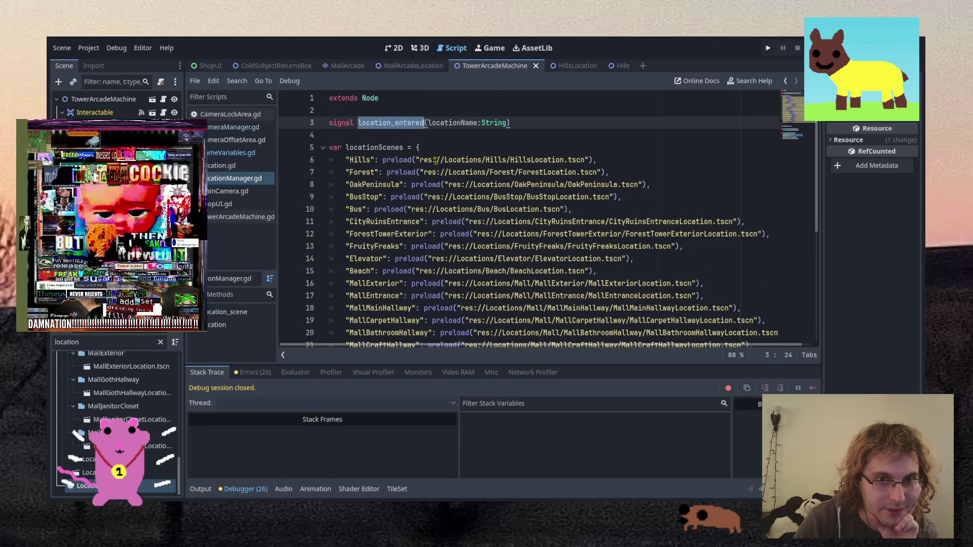
pyautogui.doubleClick(374, 125)
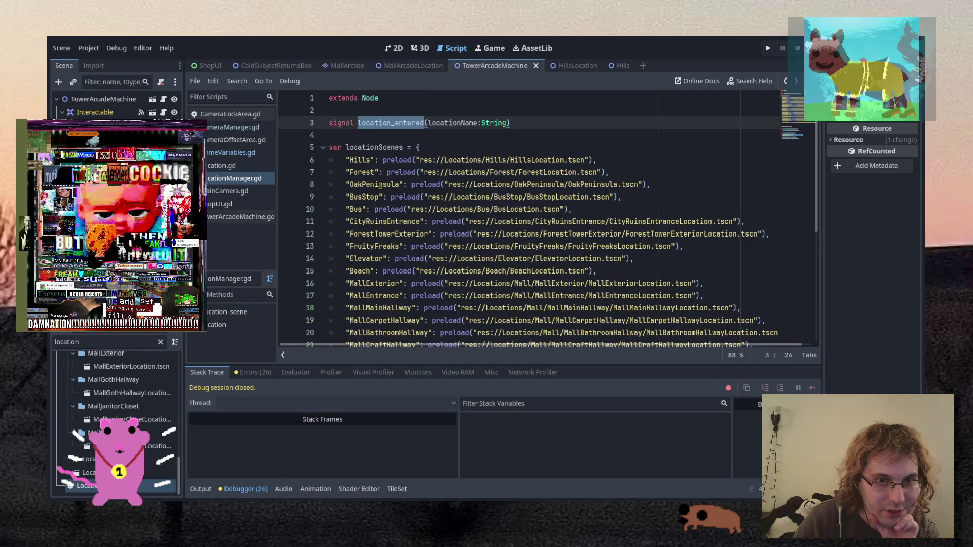
pyautogui.scroll(-6, 379, 202)
pyautogui.moveTo(347, 321)
pyautogui.mouseDown()
pyautogui.moveTo(621, 329)
pyautogui.moveTo(606, 327)
pyautogui.mouseUp()
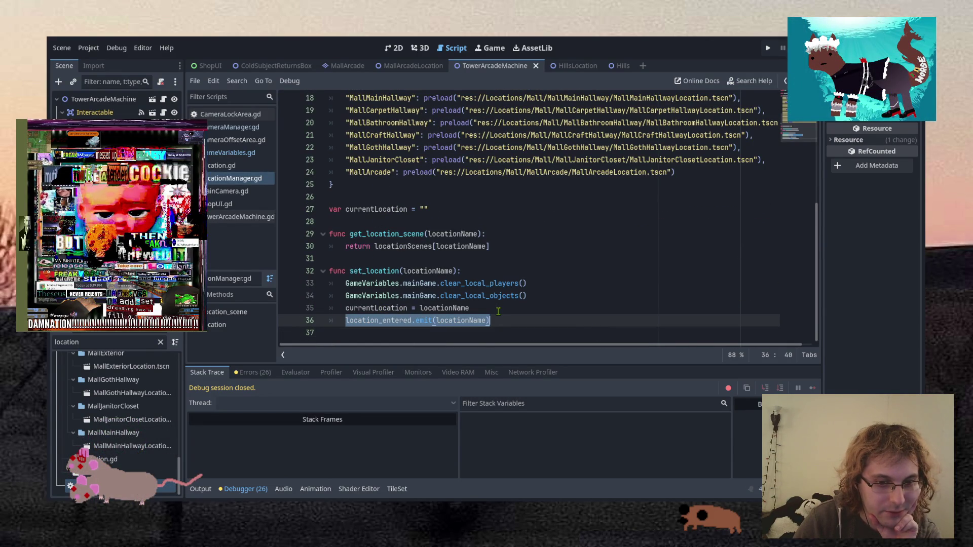
pyautogui.moveTo(347, 320); pyautogui.dragTo(507, 321)
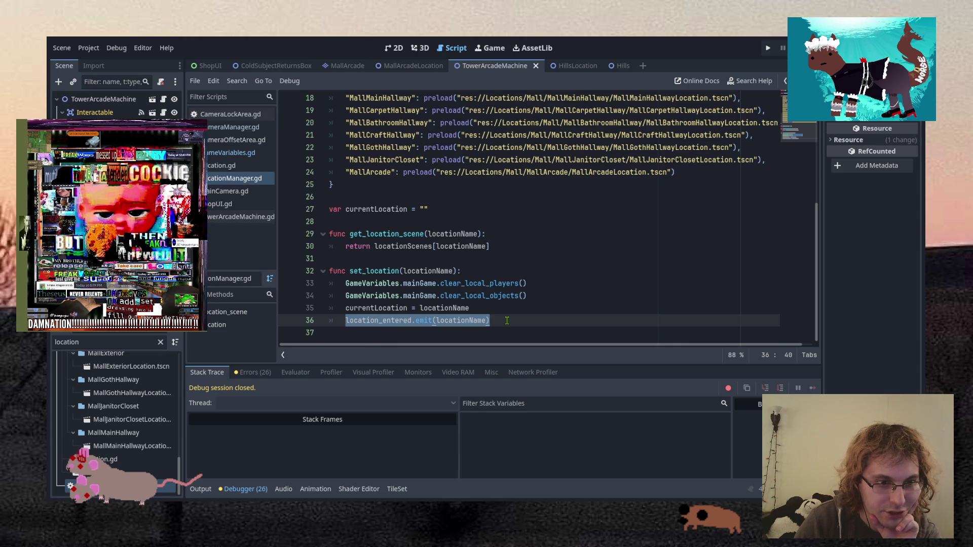
pyautogui.doubleClick(381, 321)
pyautogui.moveTo(381, 320); pyautogui.dragTo(491, 320)
pyautogui.scroll(6, 423, 304)
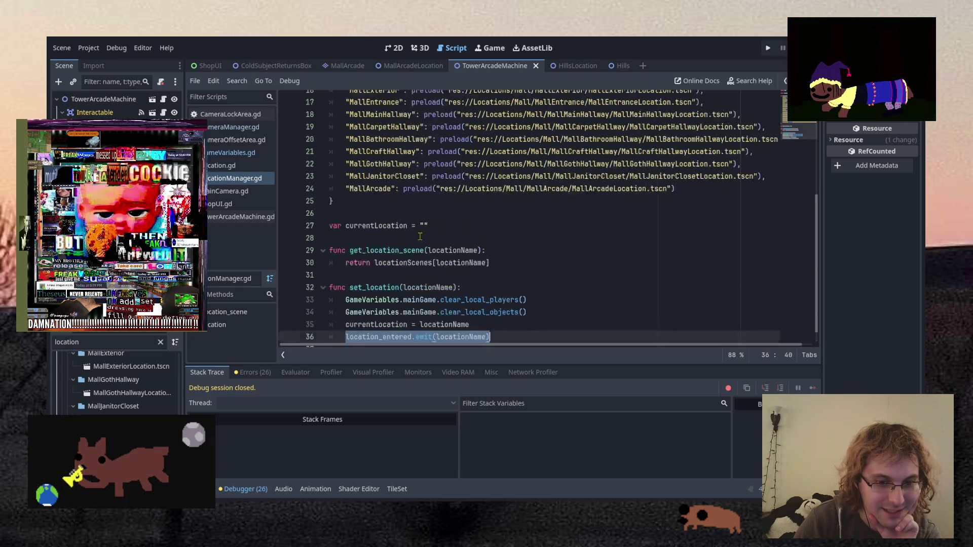
pyautogui.doubleClick(391, 123)
pyautogui.moveTo(390, 123); pyautogui.dragTo(592, 126)
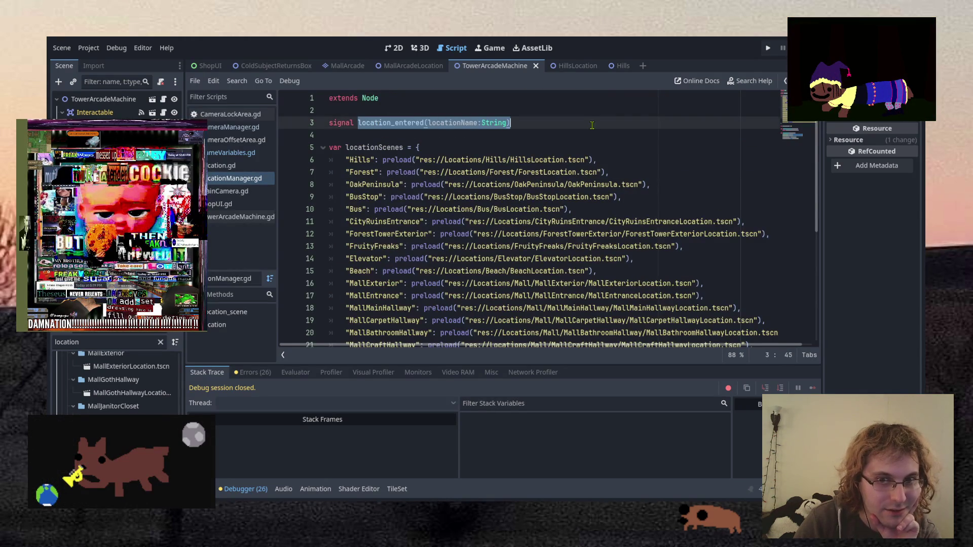
pyautogui.click(376, 126)
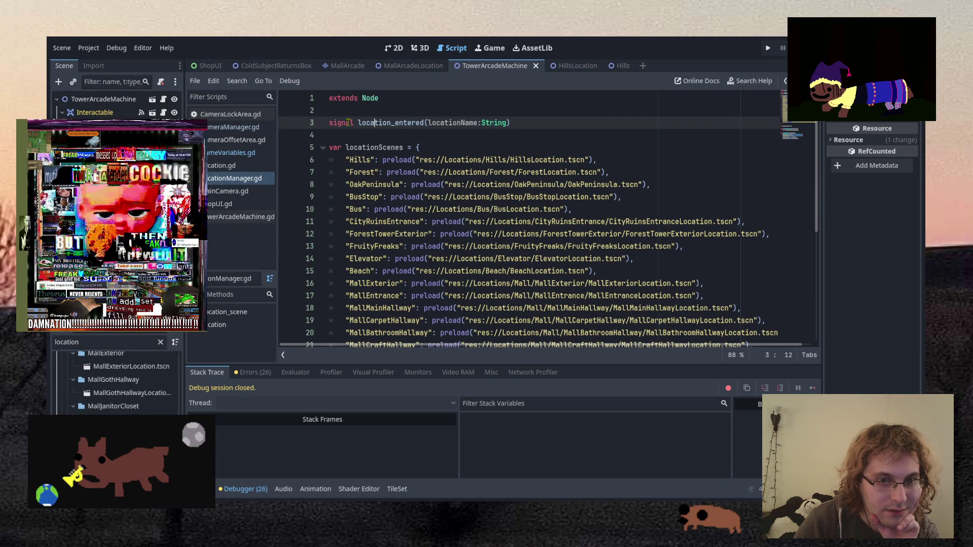
pyautogui.doubleClick(386, 123)
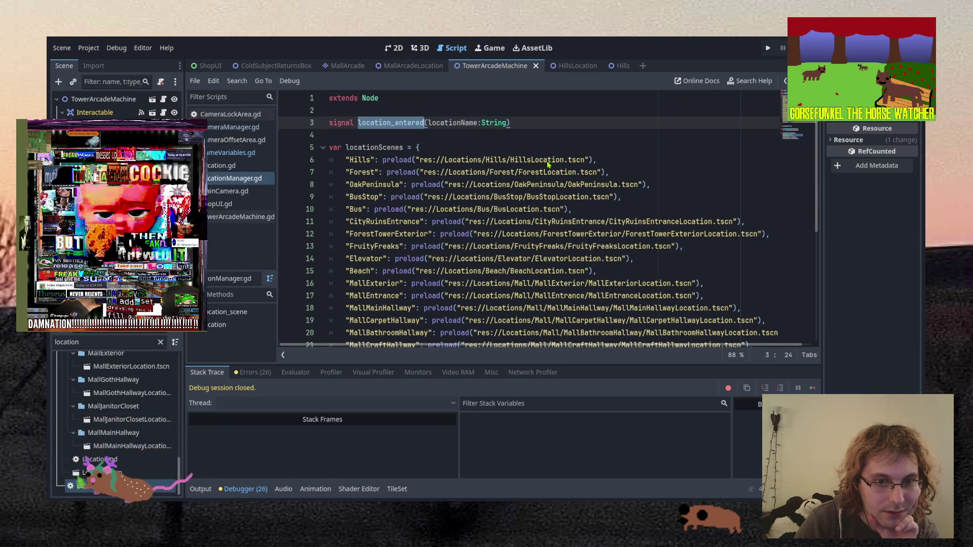
pyautogui.moveTo(359, 122); pyautogui.dragTo(538, 125)
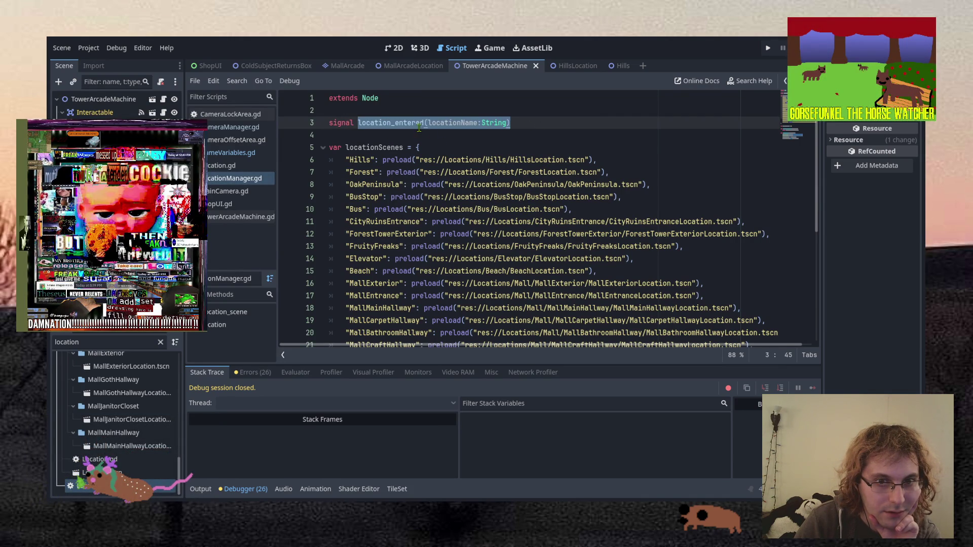
pyautogui.click(332, 116)
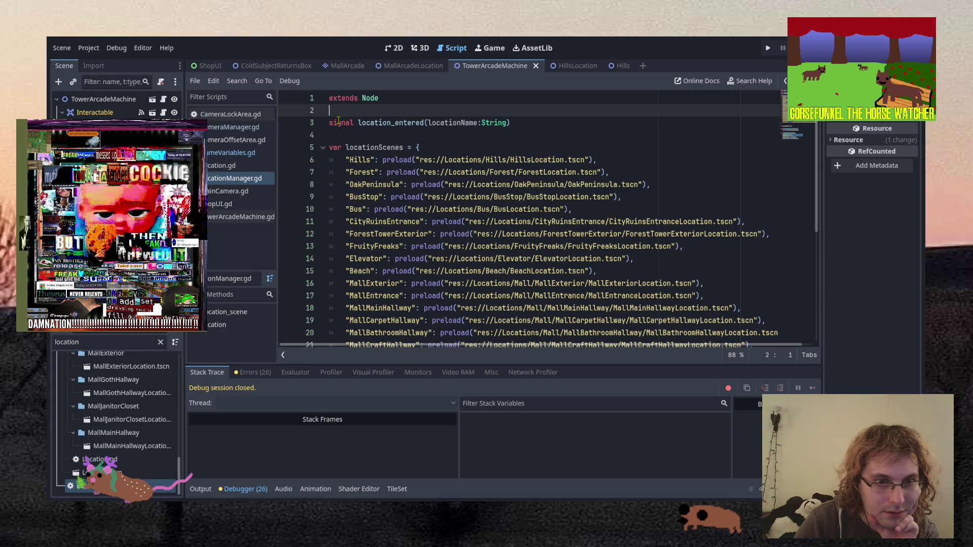
pyautogui.moveTo(330, 122); pyautogui.dragTo(580, 123)
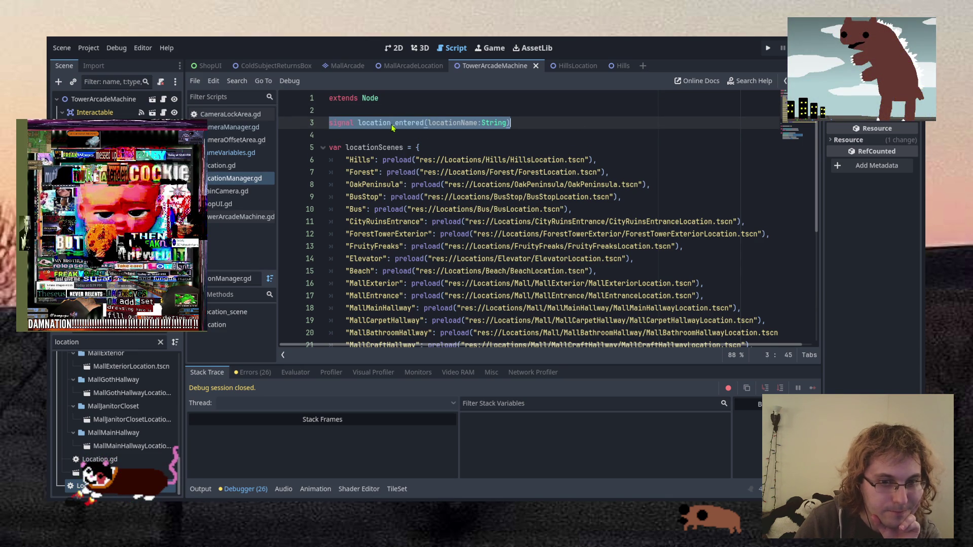
pyautogui.click(389, 134)
pyautogui.scroll(-5, 389, 134)
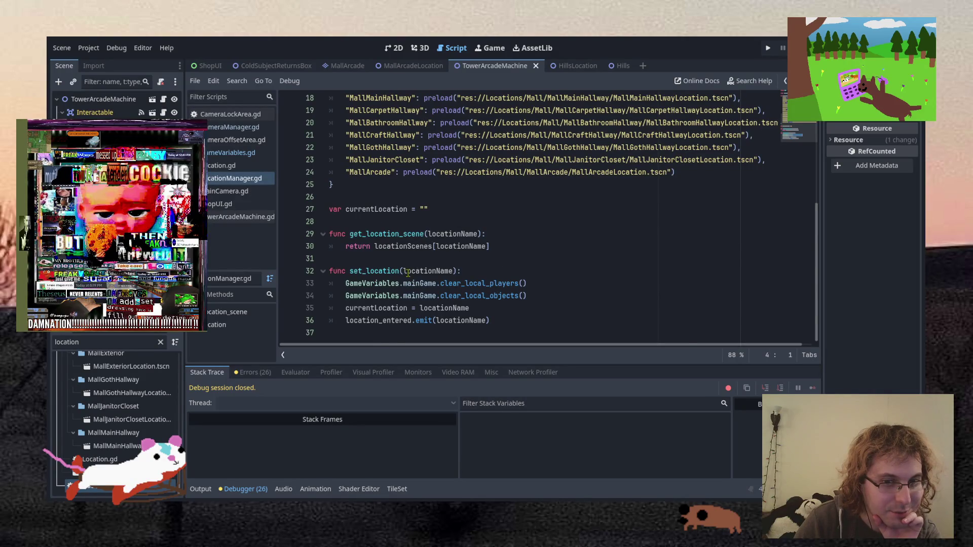
pyautogui.moveTo(492, 322); pyautogui.dragTo(497, 311)
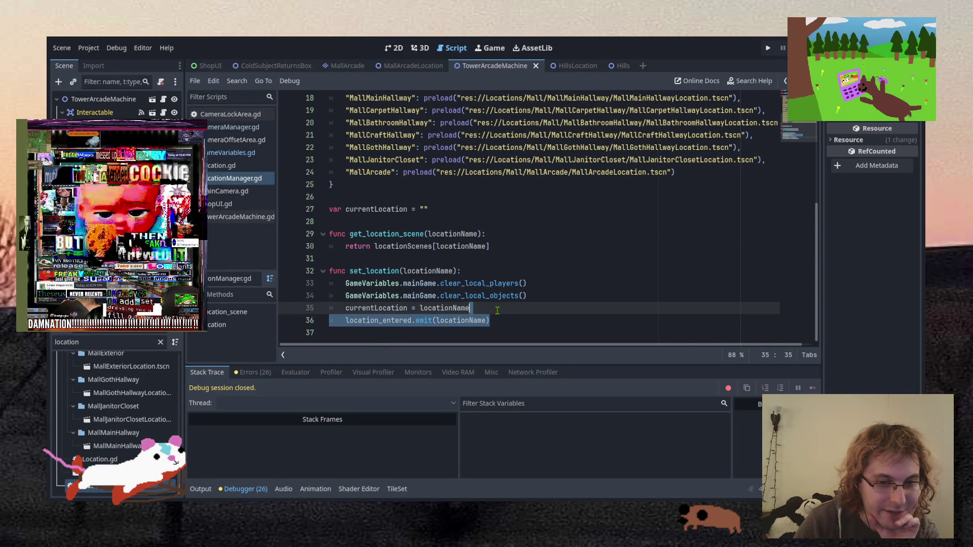
pyautogui.click(497, 310)
pyautogui.scroll(6, 497, 311)
pyautogui.doubleClick(389, 125)
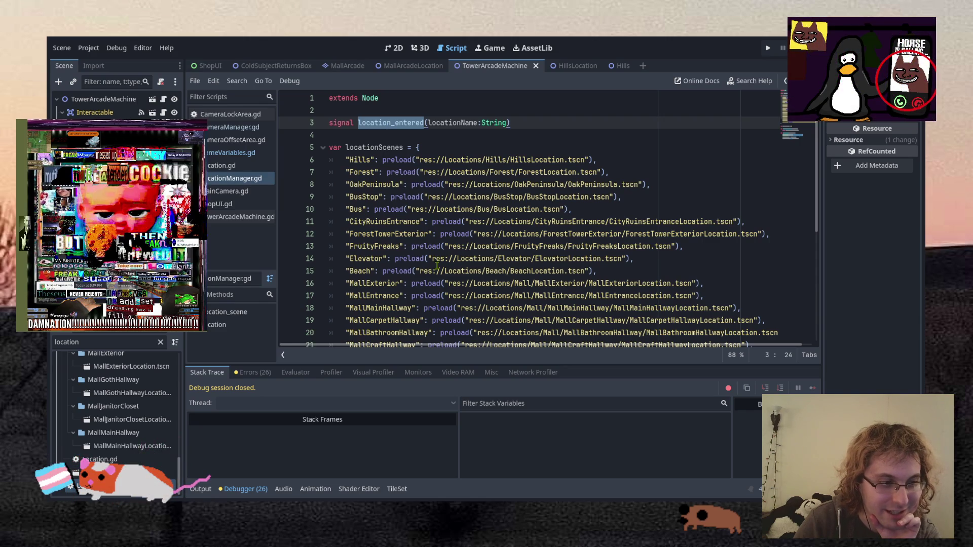
pyautogui.click(424, 222)
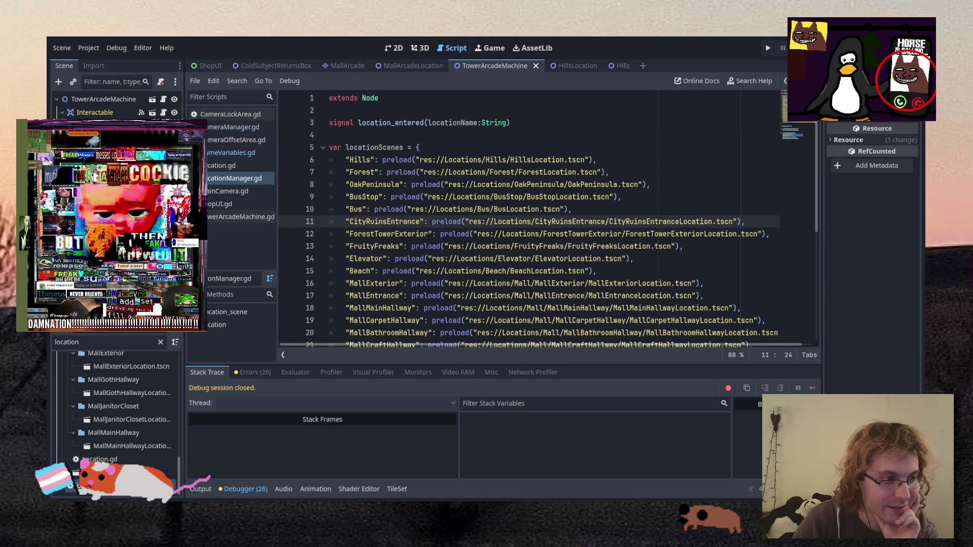
pyautogui.scroll(8, 142, 359)
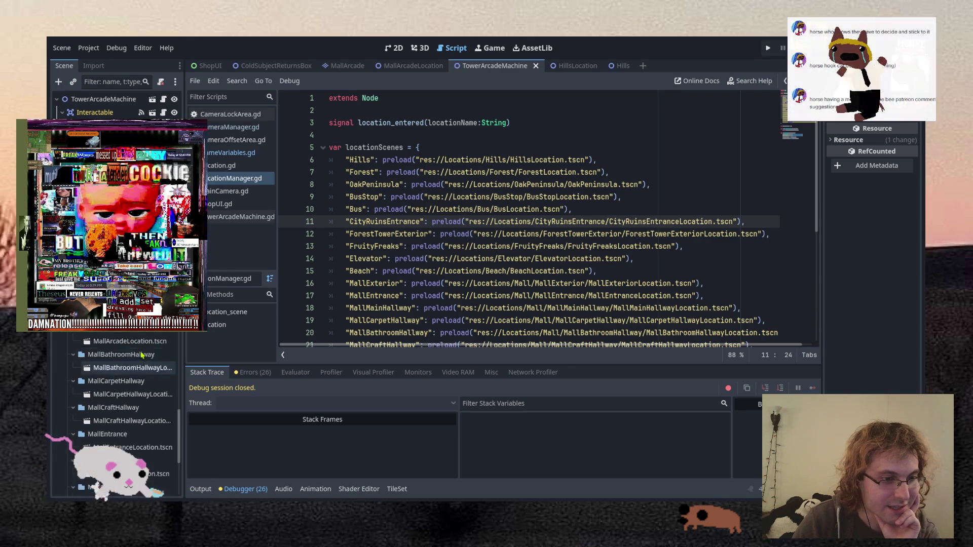
pyautogui.scroll(5, 142, 358)
pyautogui.click(401, 294)
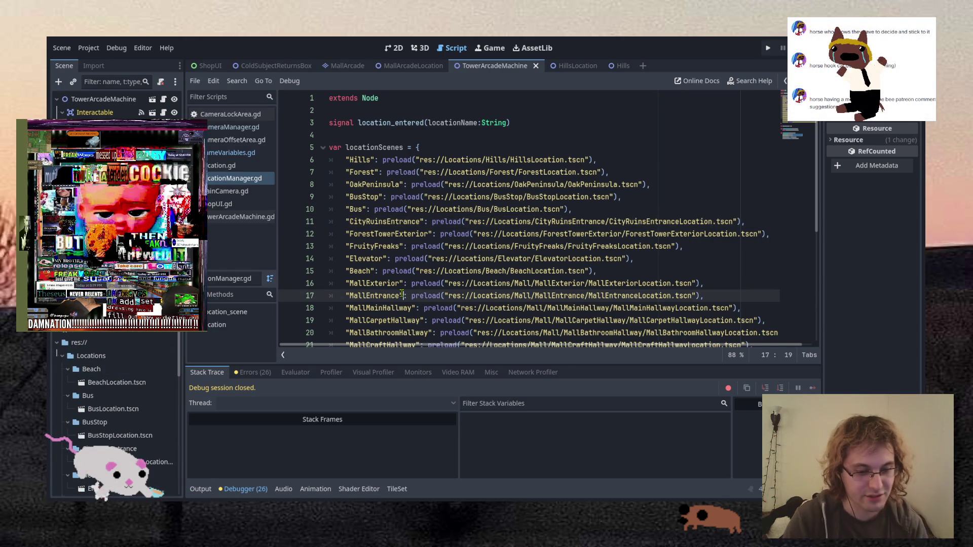
pyautogui.hotkey('ctrl', 'f')
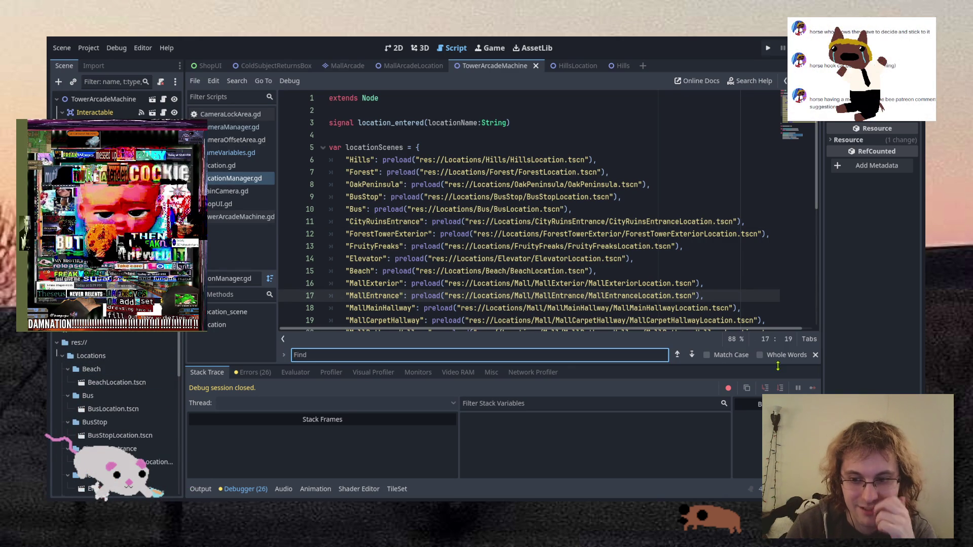
pyautogui.click(816, 356)
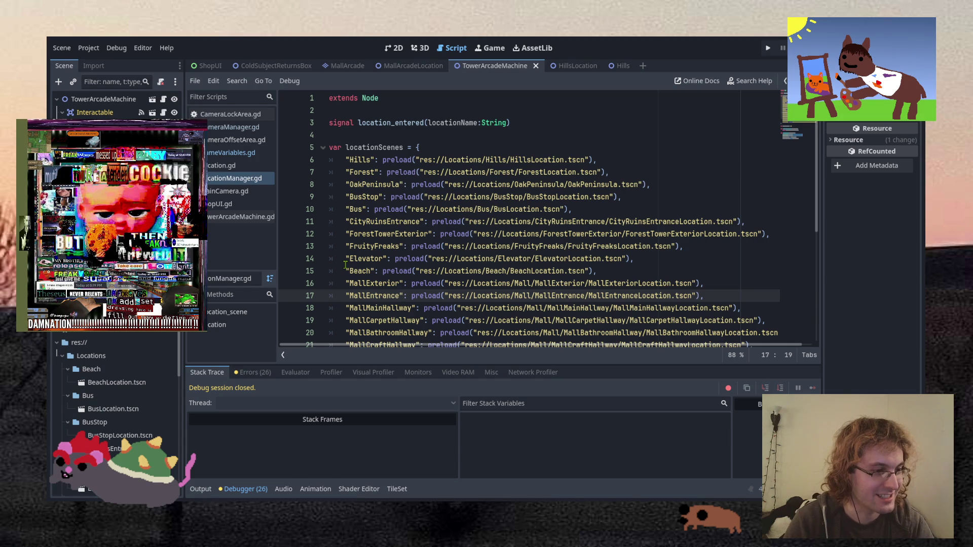
pyautogui.click(346, 260)
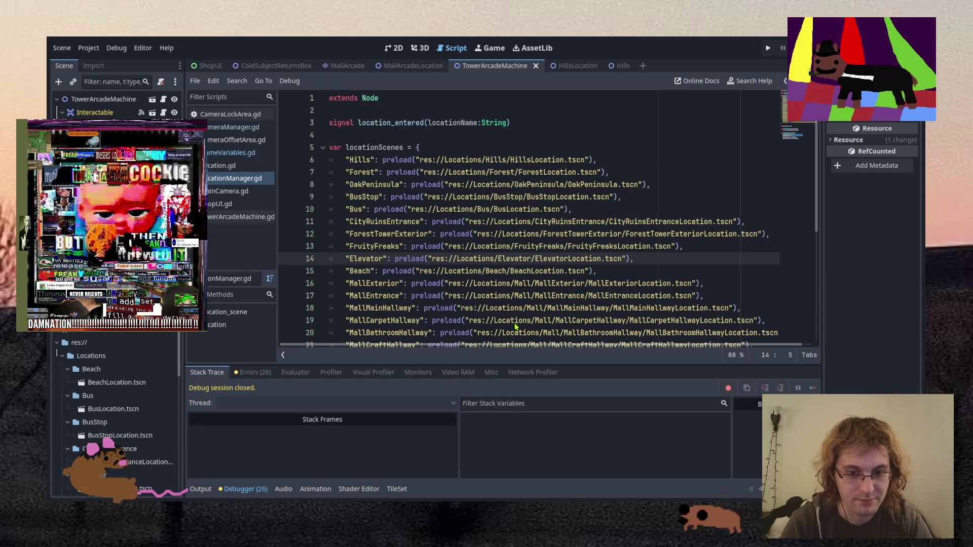
# Step: Search all scripts for location_entered and follow its uses in PacketHandling.gd and Main.gd
pyautogui.hotkey('ctrl', 'shift', 'f')
pyautogui.press('Return')
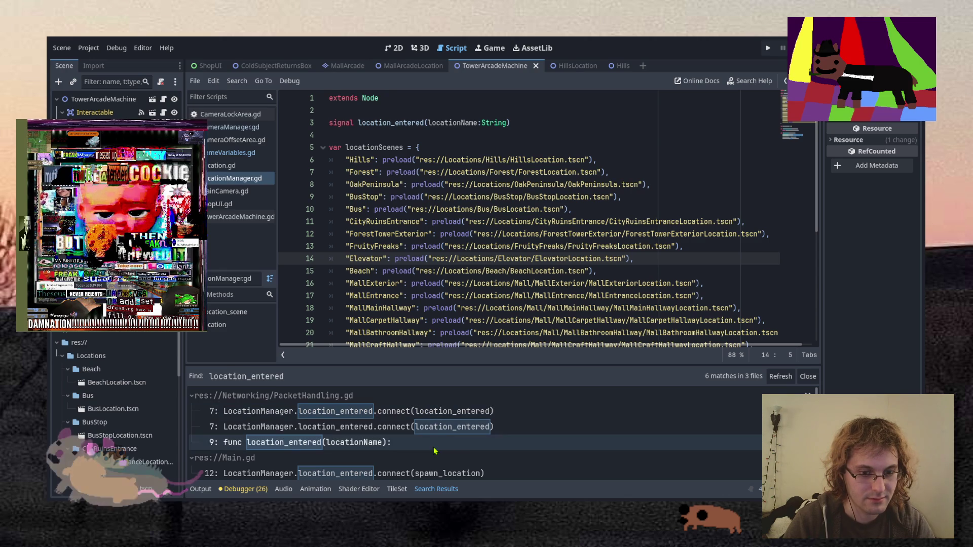
pyautogui.scroll(-2, 492, 428)
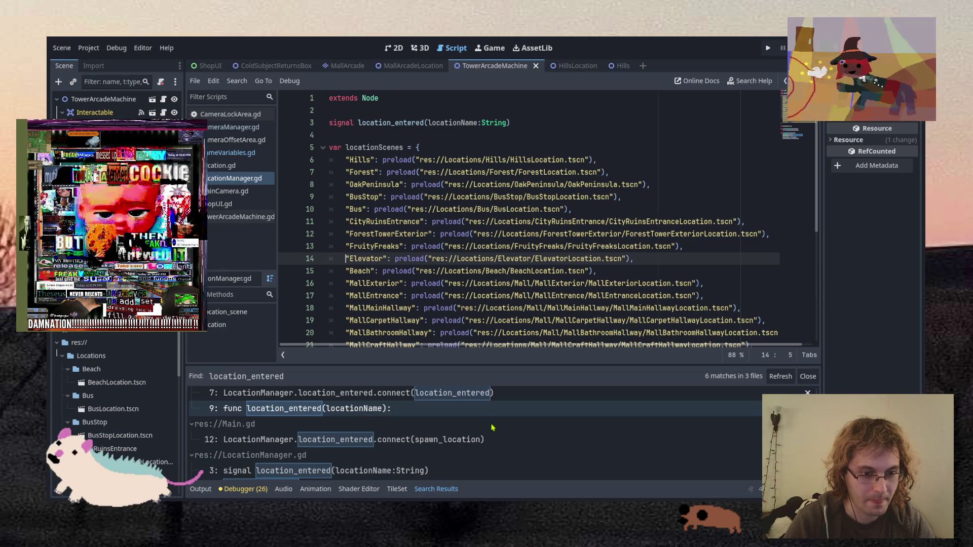
pyautogui.click(414, 411)
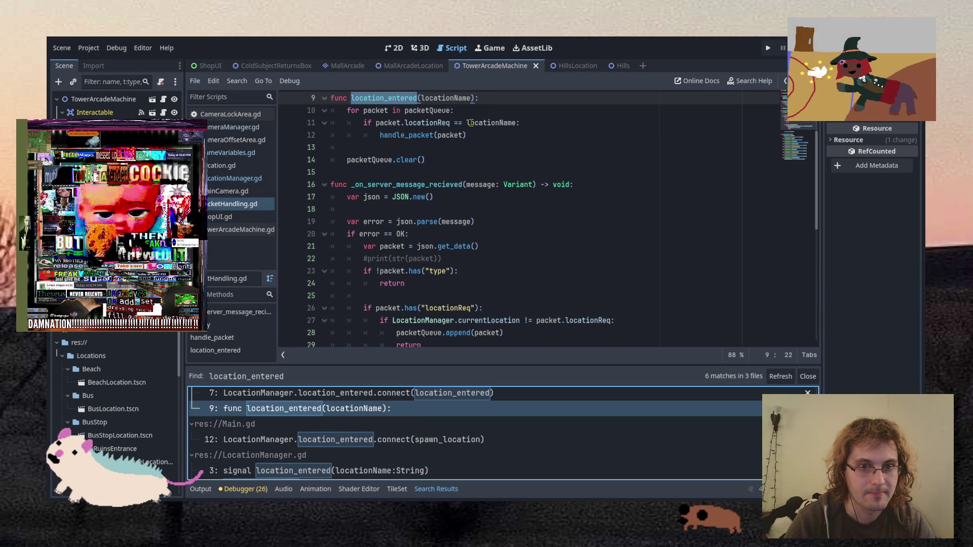
pyautogui.scroll(-1, 400, 420)
pyautogui.click(400, 423)
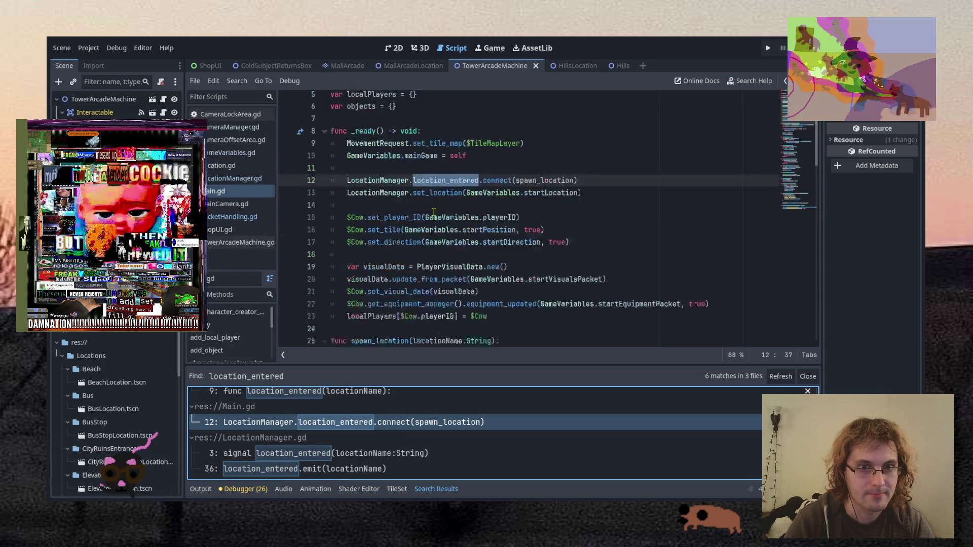
# Step: Inspect the spawn_location function and its location variable, then open CameraOffsetArea.gd
pyautogui.scroll(2, 434, 212)
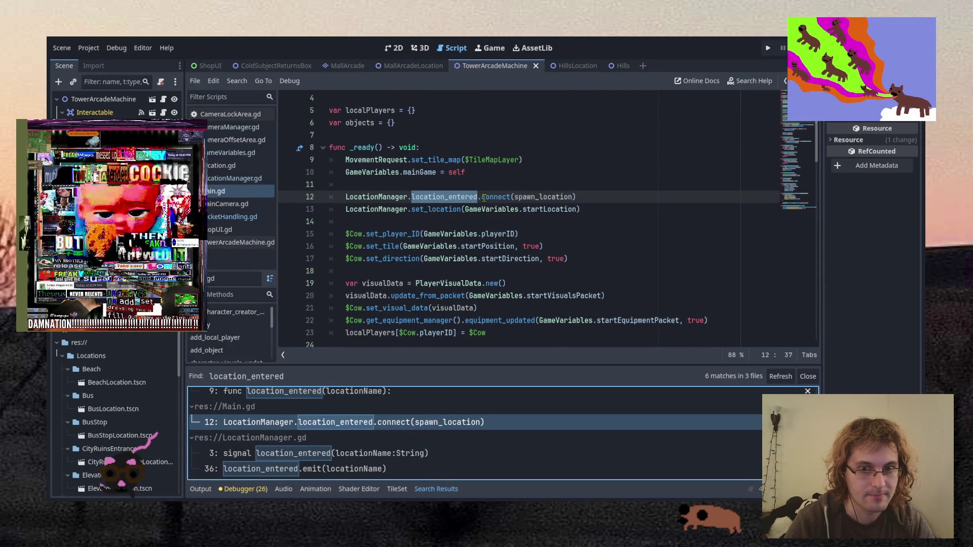
pyautogui.keyDown('ctrl'); pyautogui.click(543, 196); pyautogui.keyUp('ctrl')
pyautogui.scroll(2, 507, 202)
pyautogui.scroll(-2, 507, 193)
pyautogui.click(511, 172)
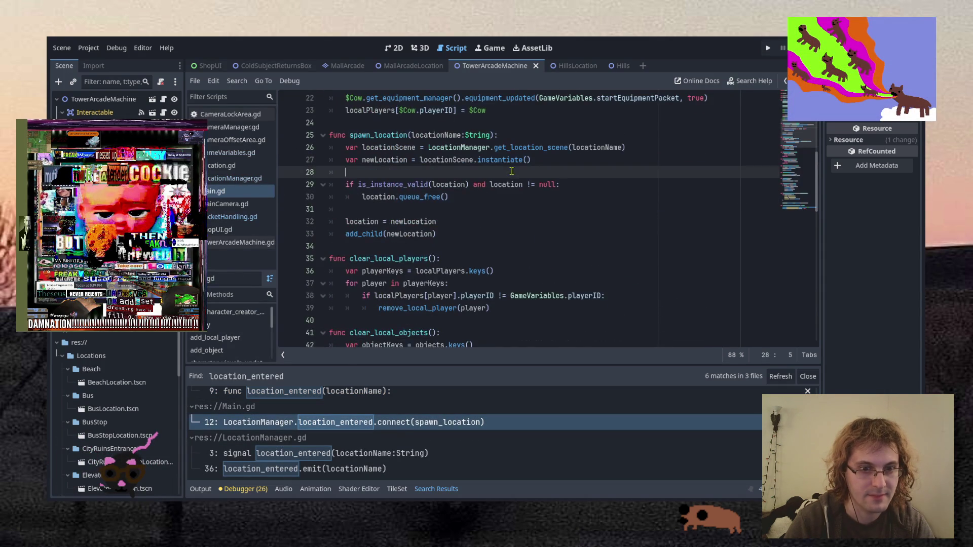
pyautogui.scroll(4, 475, 184)
pyautogui.scroll(4, 475, 184)
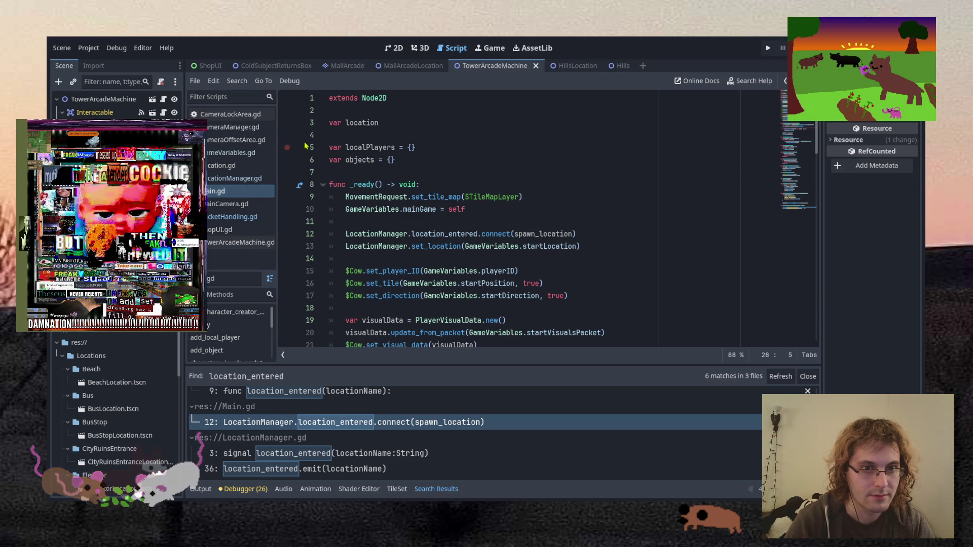
pyautogui.doubleClick(362, 122)
pyautogui.click(236, 140)
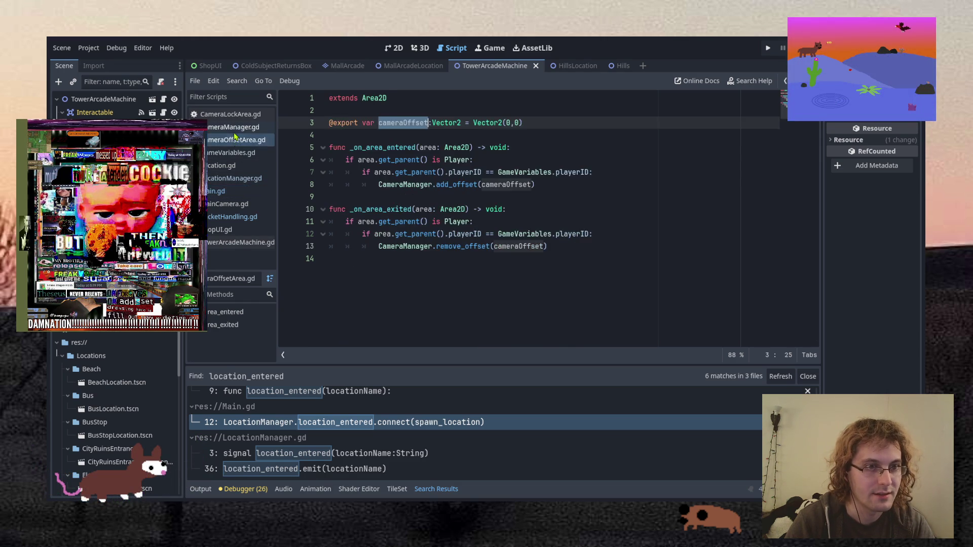
pyautogui.click(233, 128)
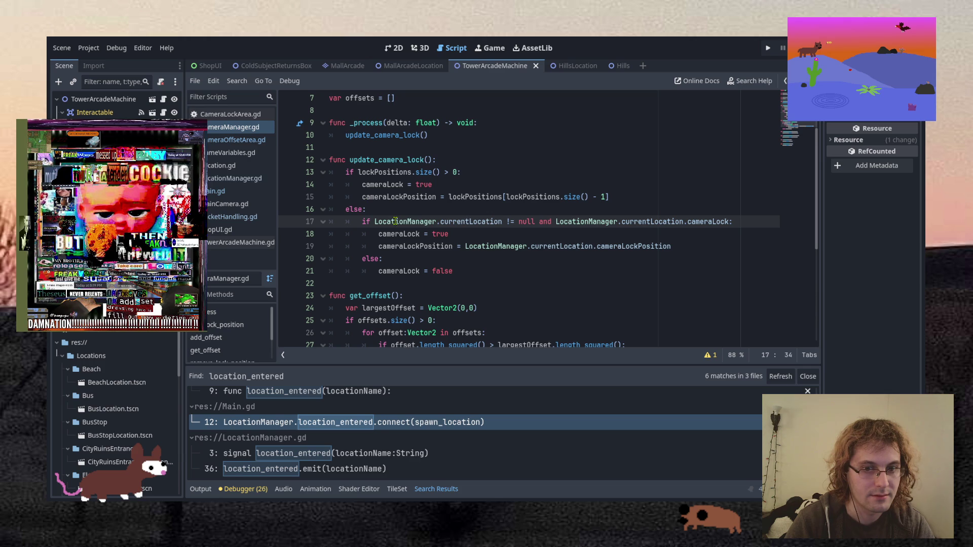
pyautogui.moveTo(374, 222); pyautogui.dragTo(502, 221)
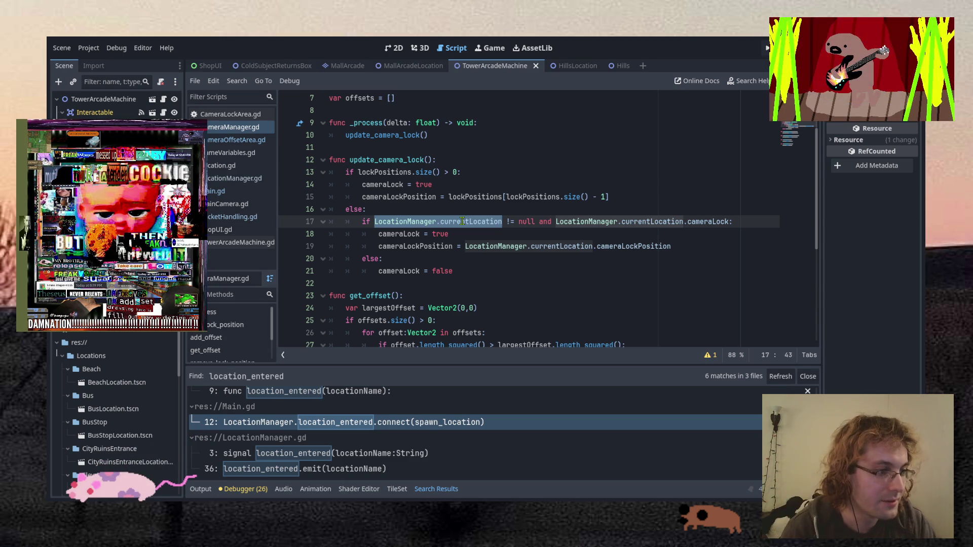
pyautogui.click(470, 235)
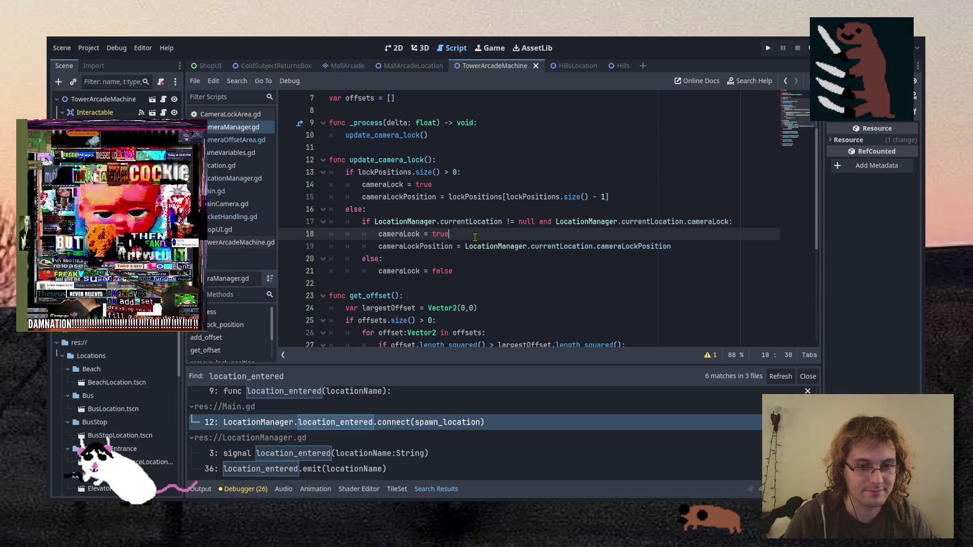
pyautogui.scroll(-4, 475, 238)
pyautogui.scroll(5, 477, 253)
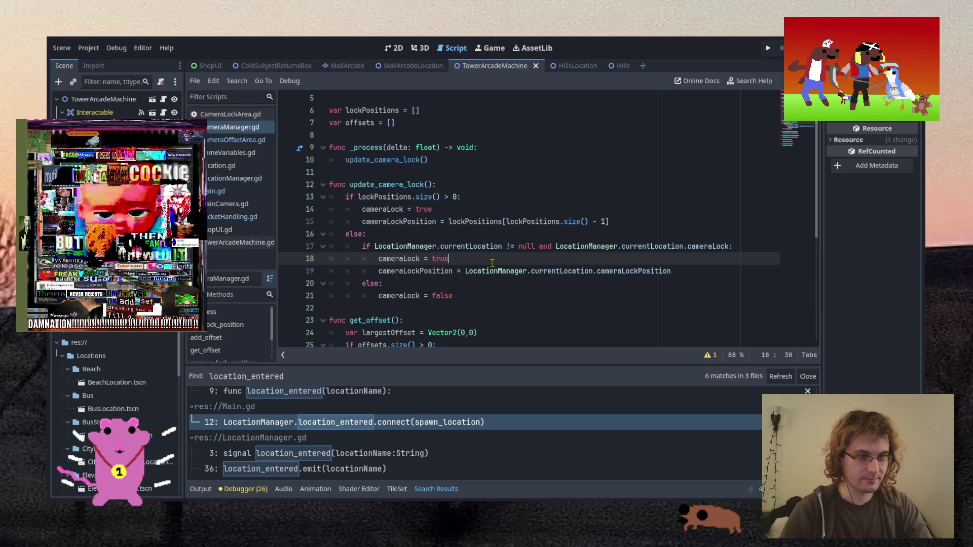
pyautogui.scroll(-6, 497, 263)
pyautogui.scroll(5, 497, 263)
pyautogui.click(496, 256)
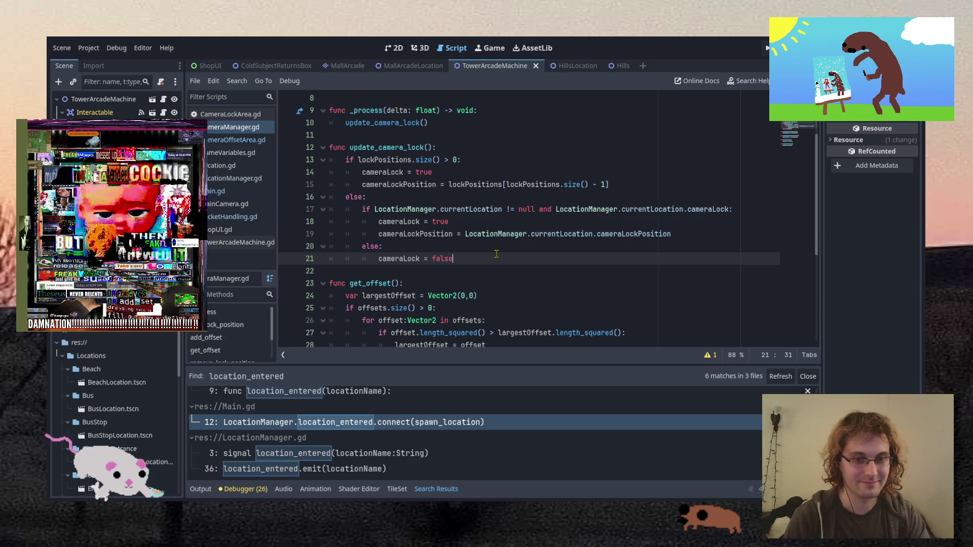
# Step: Declare 'var currentLocation = null' under else: and drop the LocationManager prefix from the null check
pyautogui.click(510, 199)
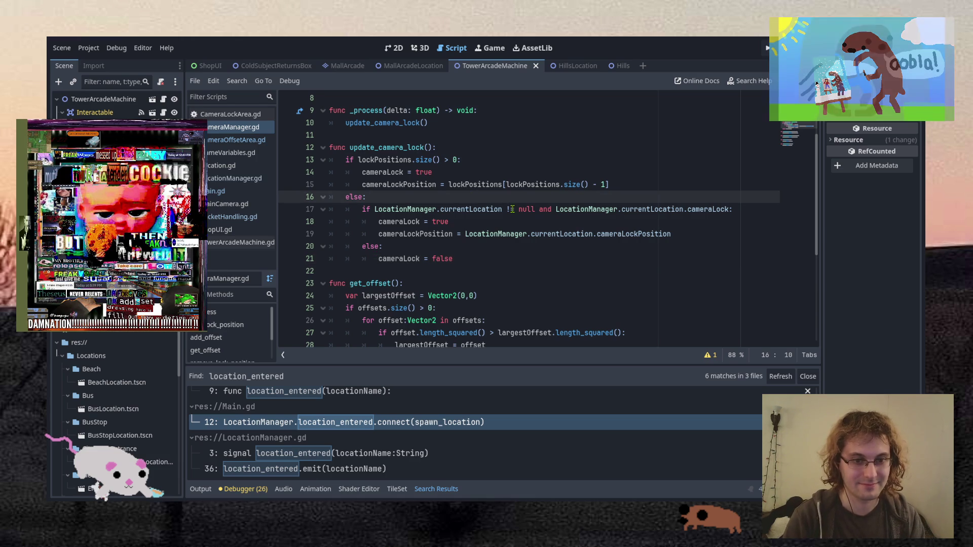
pyautogui.press('Return')
pyautogui.press('Return')
pyautogui.press('Up')
pyautogui.write('var currentL')
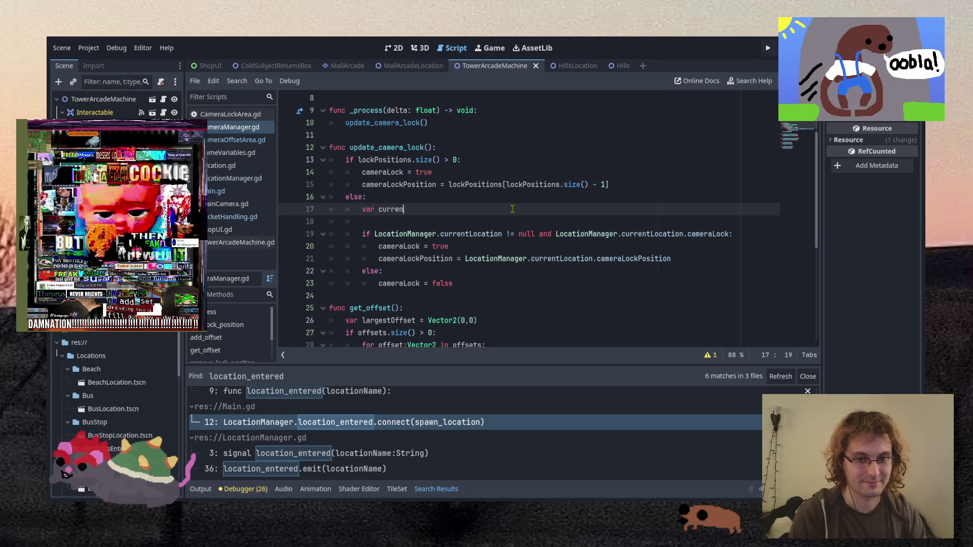
pyautogui.write('ocation = n')
pyautogui.write('ull')
pyautogui.doubleClick(405, 209)
pyautogui.moveTo(374, 233); pyautogui.dragTo(440, 234)
pyautogui.press('BackSpace')
# Step: Add an if block checking GameVariables.mainGame against null below the declaration
pyautogui.click(471, 209)
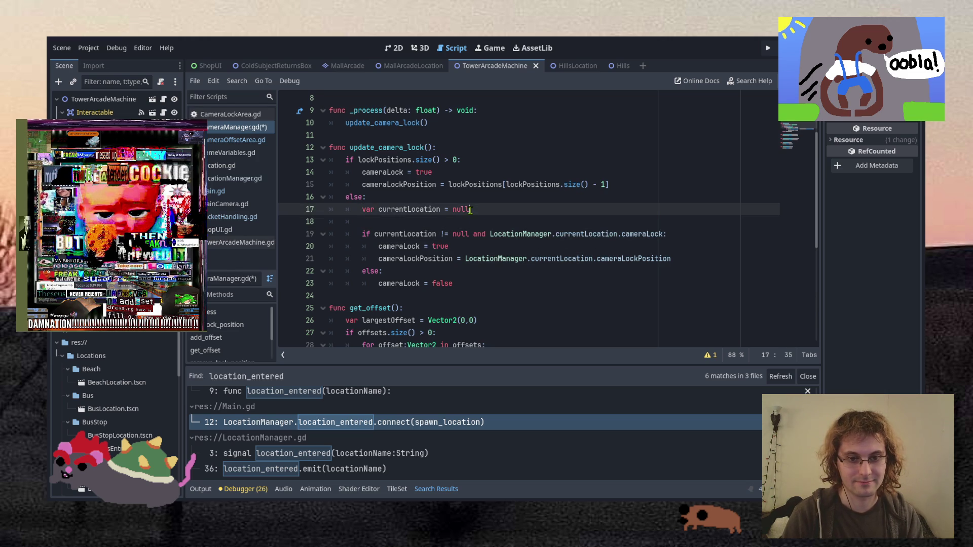
pyautogui.press('Return')
pyautogui.write('if G')
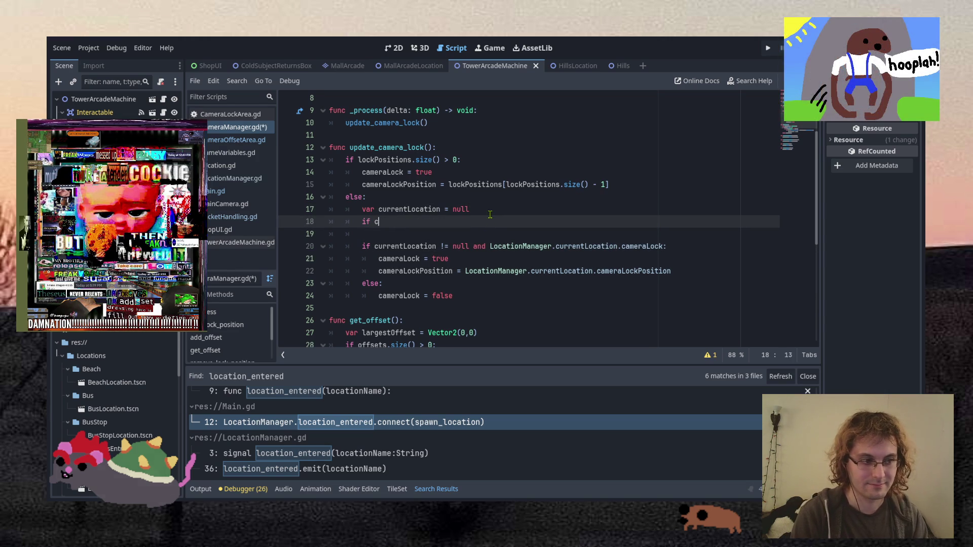
pyautogui.write('am')
pyautogui.press('Return')
pyautogui.write('.ma')
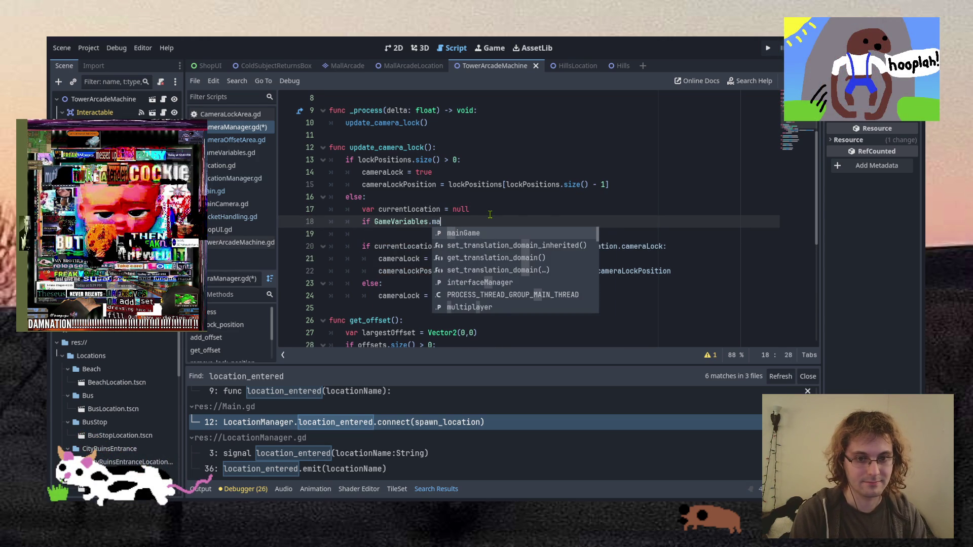
pyautogui.press('Return')
pyautogui.write('= null:')
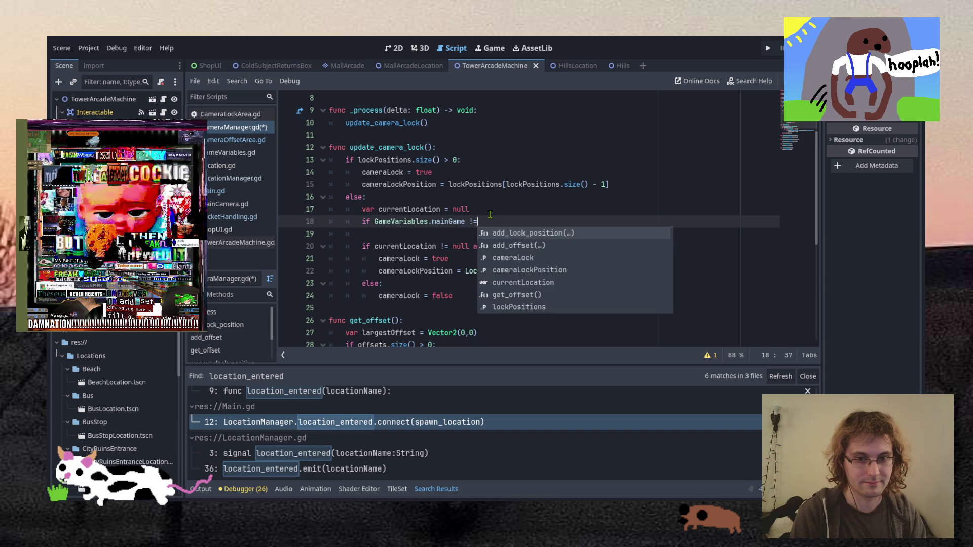
pyautogui.press('Return')
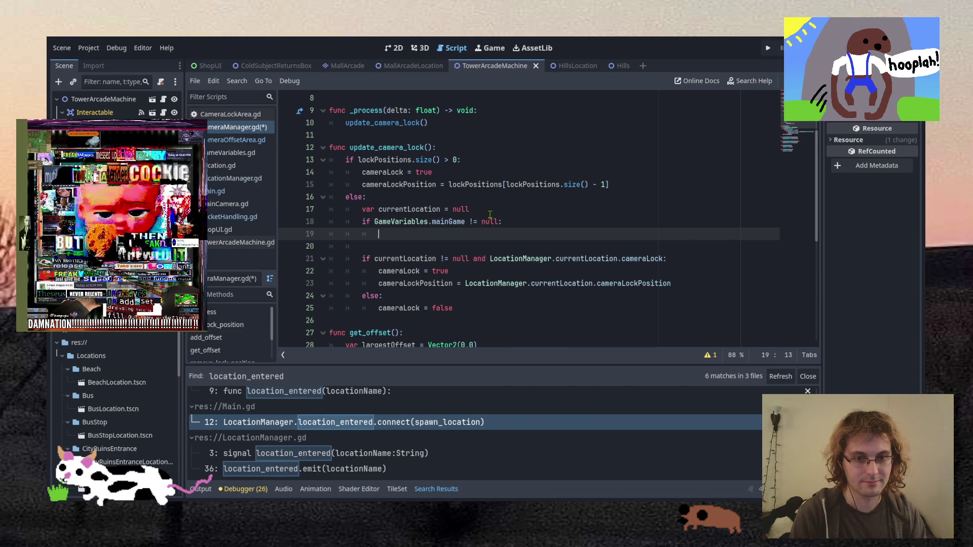
pyautogui.write('currentLocation')
# Step: Inside it assign currentLocation = GameVariables.mainGame.location, checking Main.gd, and save
pyautogui.moveTo(374, 221); pyautogui.dragTo(465, 222)
pyautogui.hotkey('ctrl', 'c')
pyautogui.click(442, 234)
pyautogui.hotkey('ctrl', 'v')
pyautogui.hotkey('ctrl', 'z')
pyautogui.write('=')
pyautogui.hotkey('ctrl', 'v')
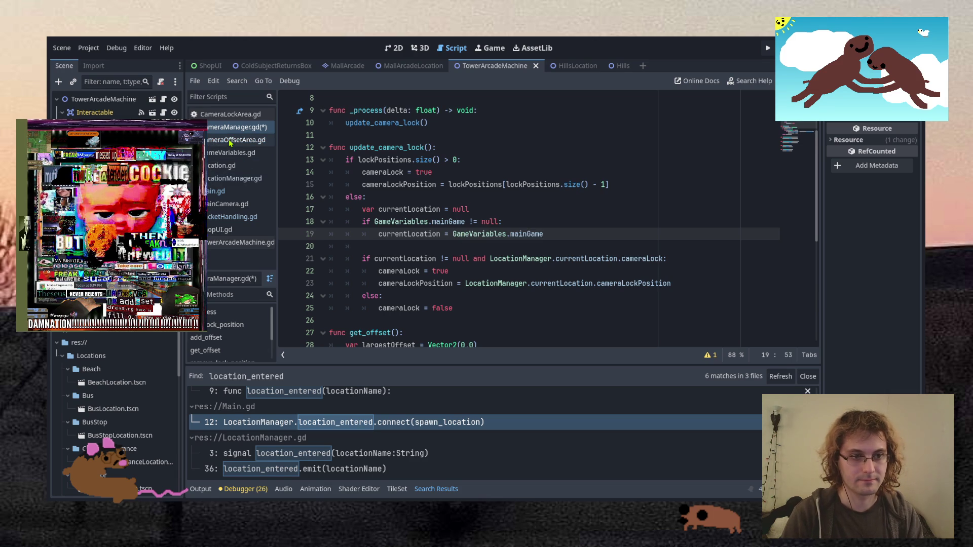
pyautogui.click(218, 191)
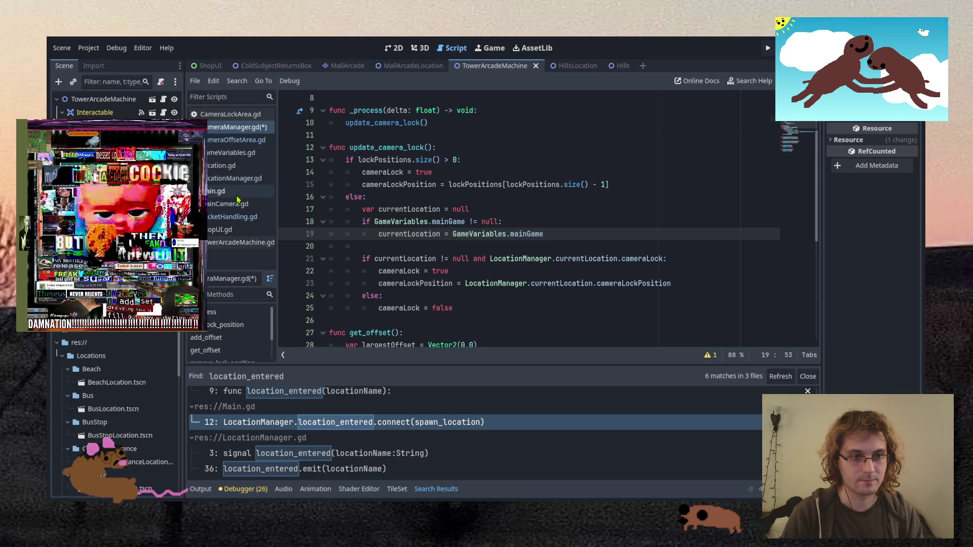
pyautogui.click(249, 130)
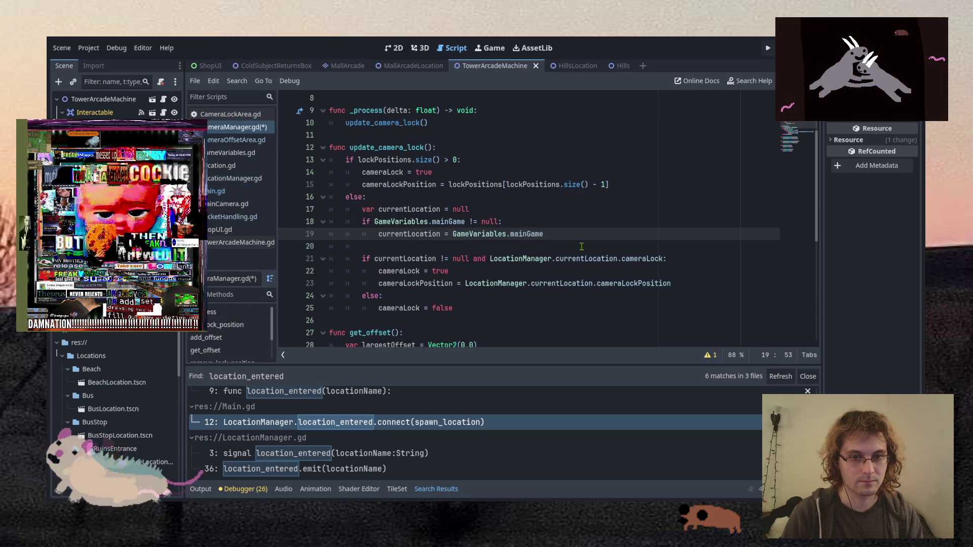
pyautogui.write('location')
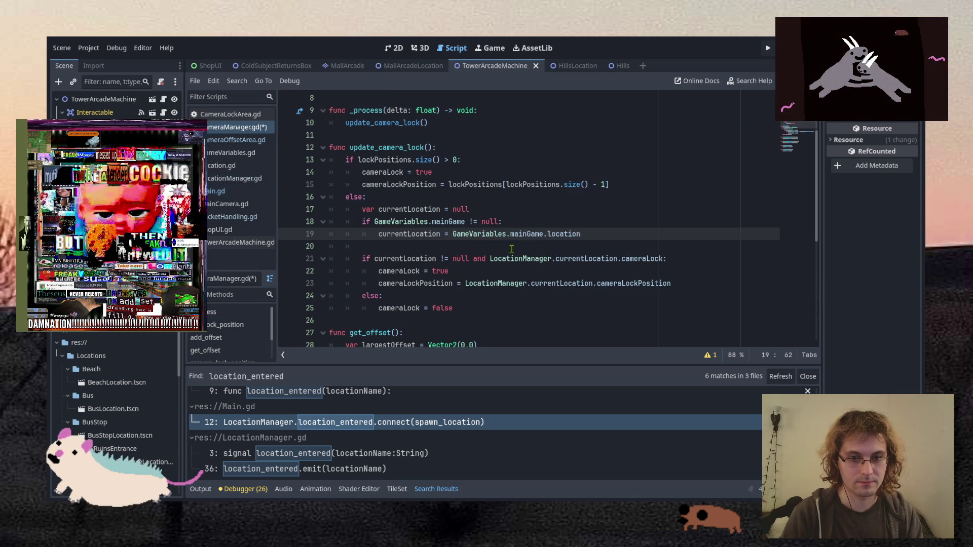
pyautogui.click(512, 249)
pyautogui.hotkey('ctrl', 's')
# Step: Replace LocationManager.currentLocation with currentLocation on lines 21 and 23, then run with F5
pyautogui.doubleClick(394, 260)
pyautogui.hotkey('ctrl', 'c')
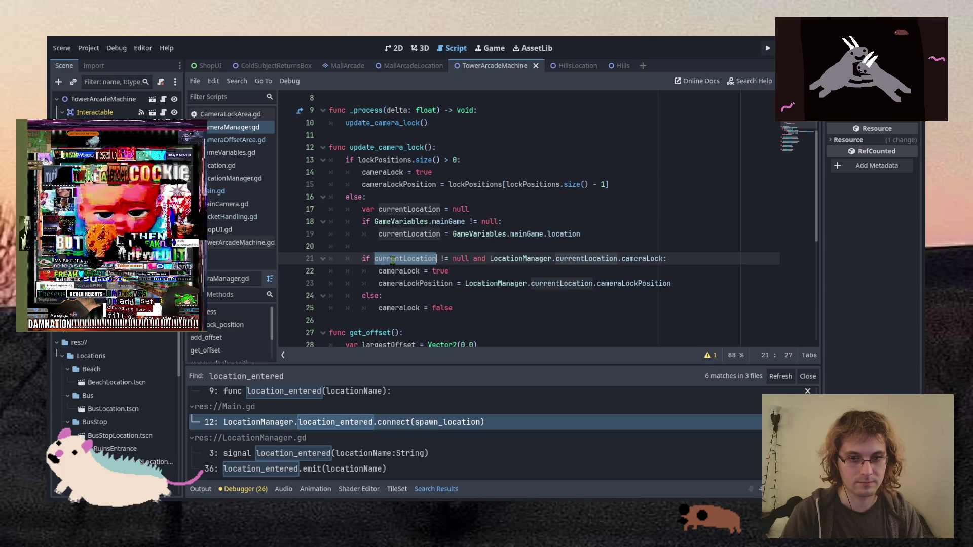
pyautogui.doubleClick(535, 259)
pyautogui.hotkey('ctrl', 'shift', 'Right')
pyautogui.hotkey('ctrl', 'shift', 'Right')
pyautogui.hotkey('ctrl', 'v')
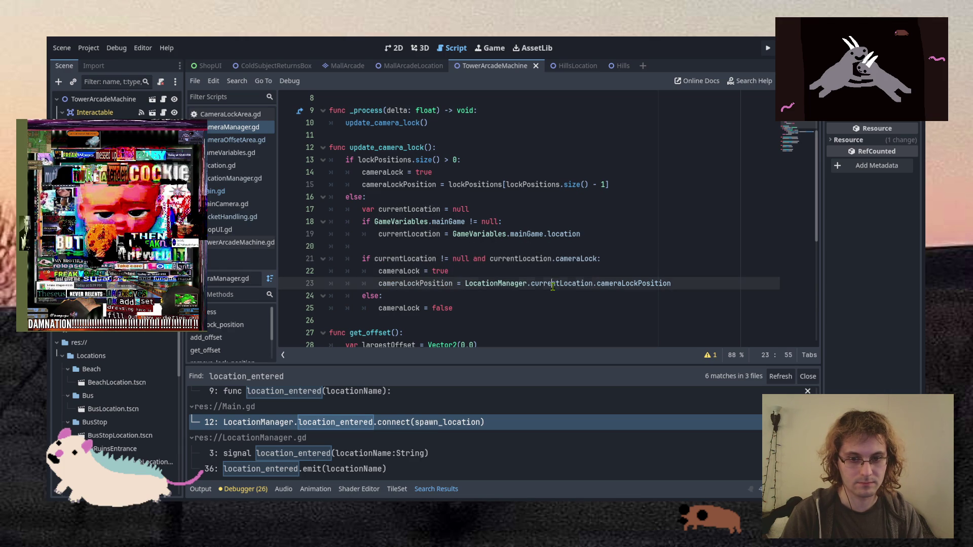
pyautogui.doubleClick(493, 285)
pyautogui.hotkey('ctrl', 'shift', 'Right')
pyautogui.hotkey('ctrl', 'shift', 'Right')
pyautogui.hotkey('ctrl', 'v')
pyautogui.press('Up')
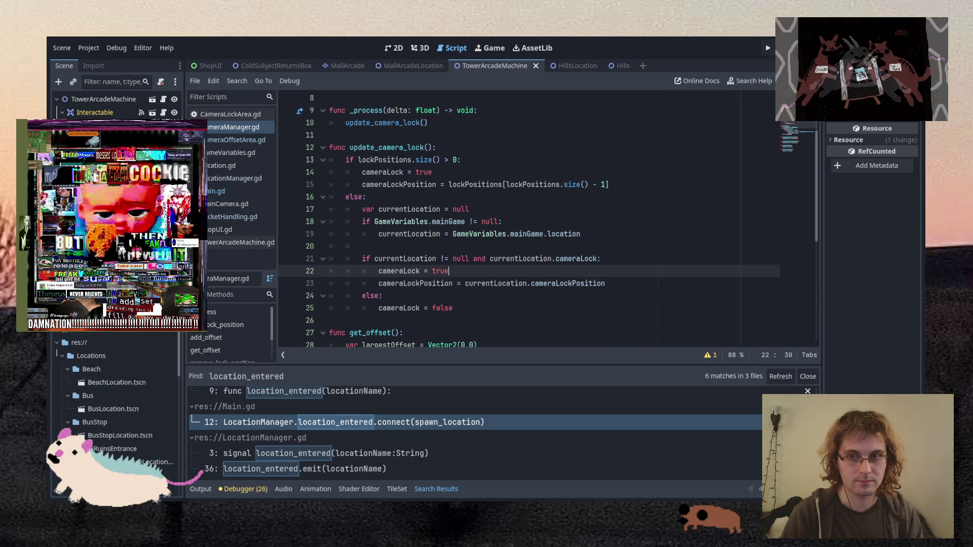
pyautogui.press('F5')
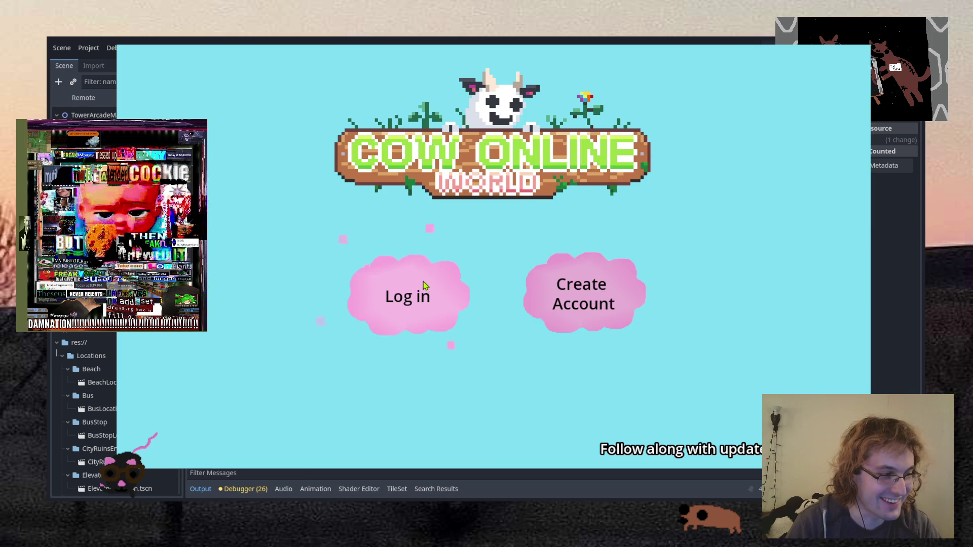
# Step: Log in with the test account's name and password, then join Cow Online World 1
pyautogui.click(425, 284)
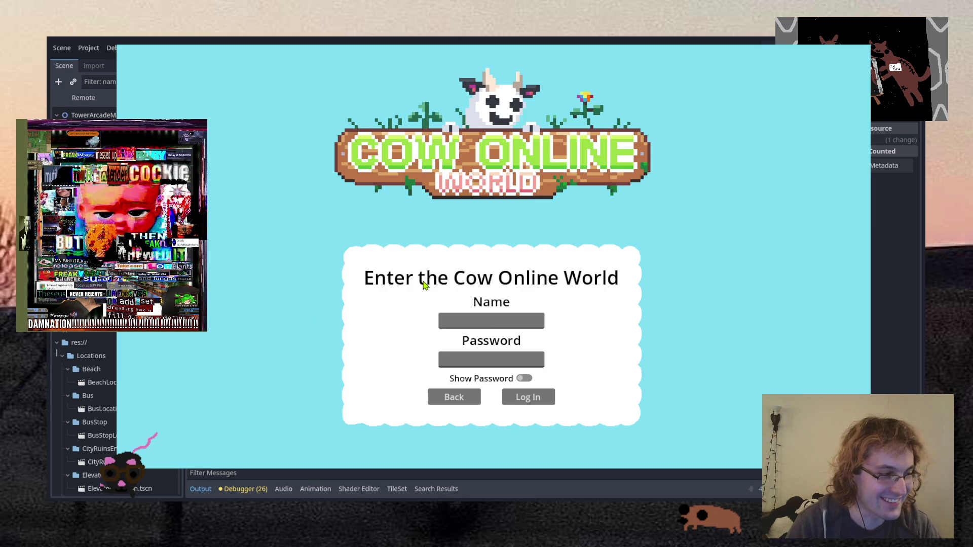
pyautogui.click(491, 315)
pyautogui.press('Tab')
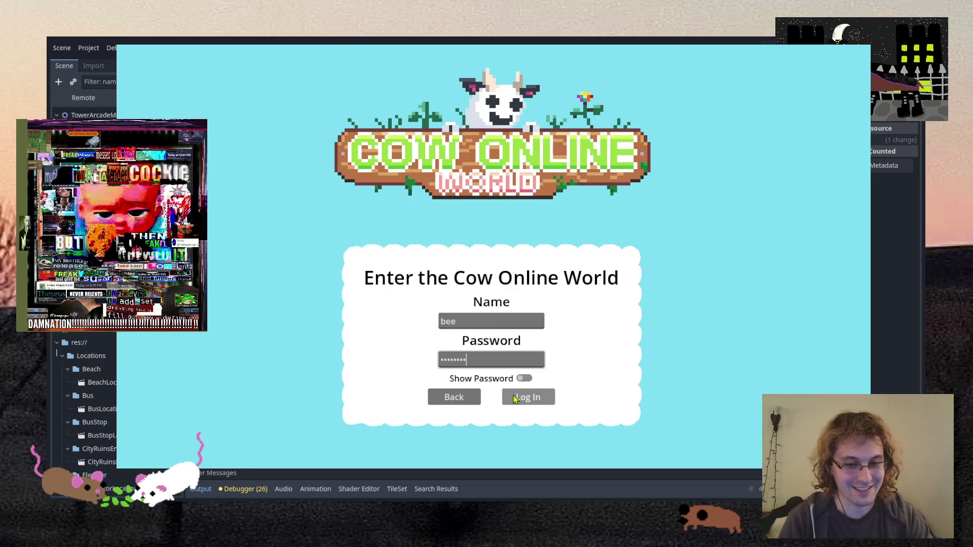
pyautogui.click(515, 397)
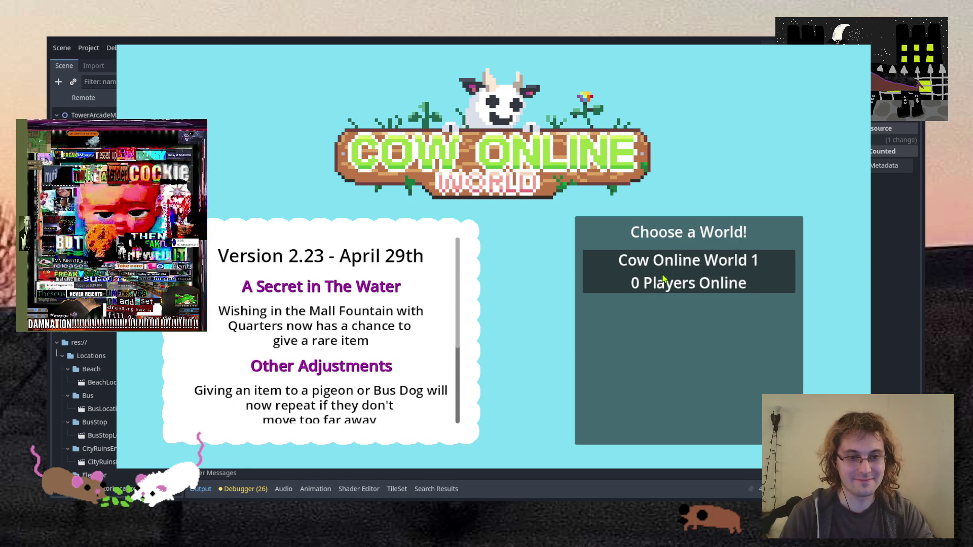
pyautogui.click(663, 278)
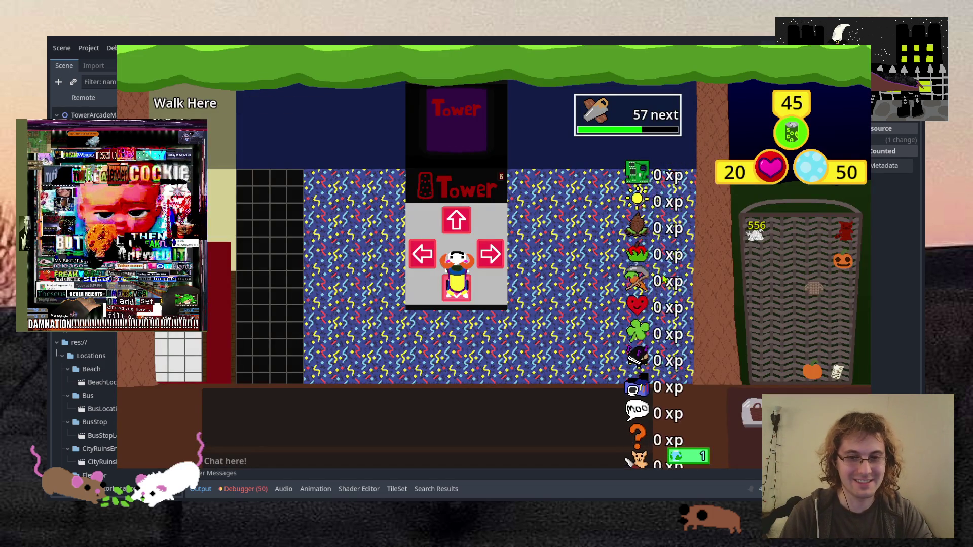
# Step: Walk the cow back and forth over the Tower pad's up, down, left and right arrow spots
pyautogui.click(490, 253)
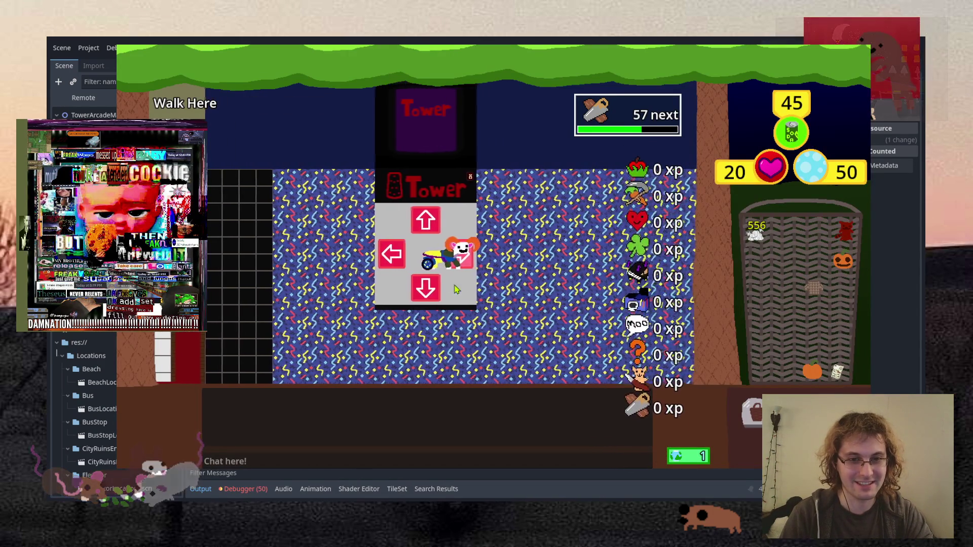
pyautogui.click(429, 272)
pyautogui.click(491, 249)
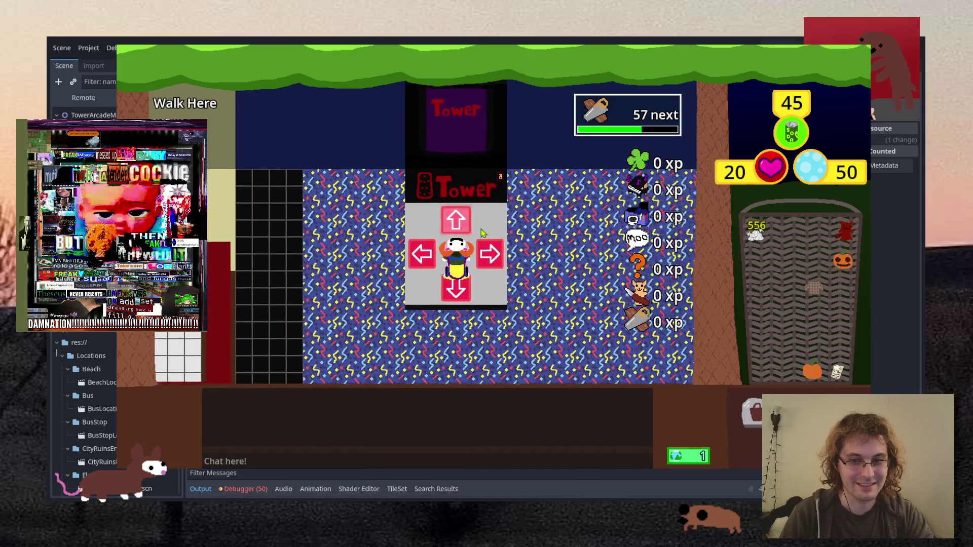
pyautogui.click(490, 250)
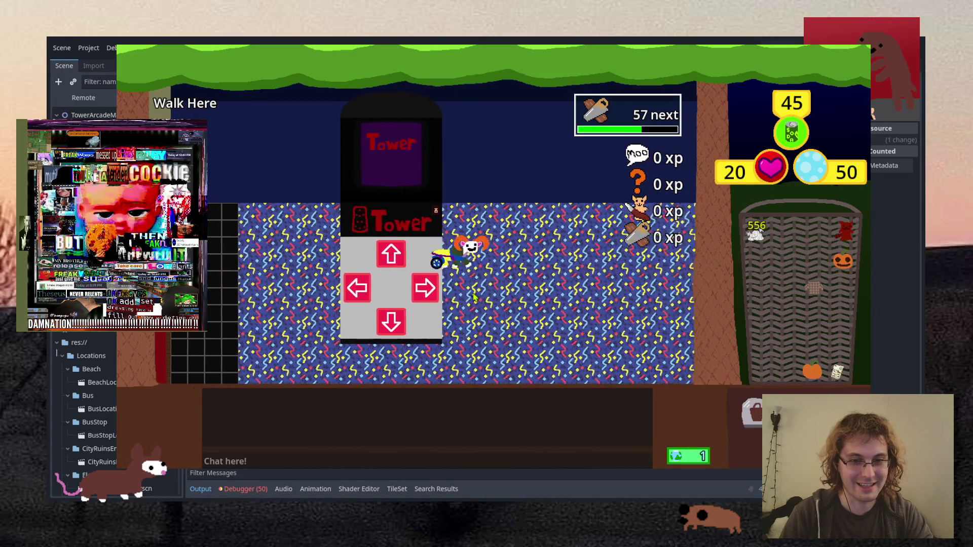
pyautogui.click(501, 290)
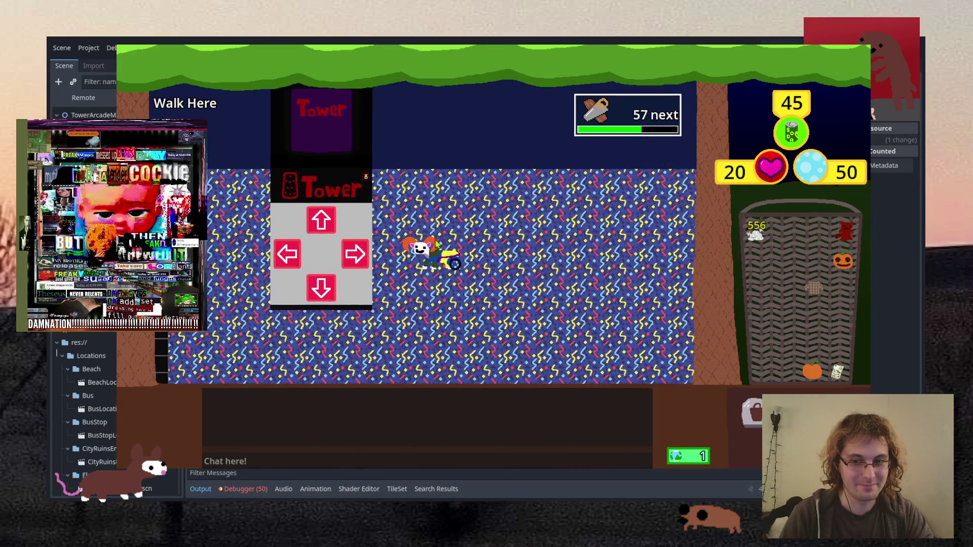
pyautogui.click(437, 242)
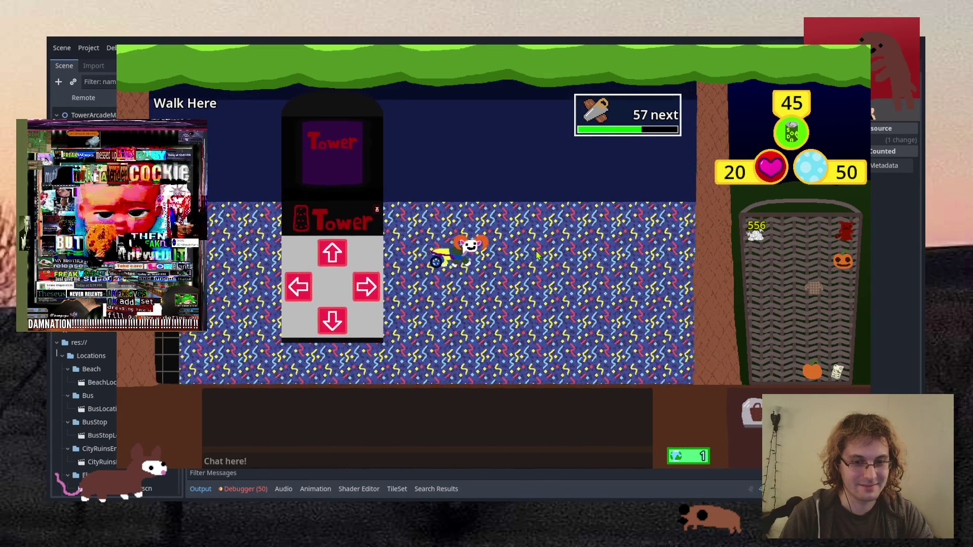
pyautogui.click(426, 263)
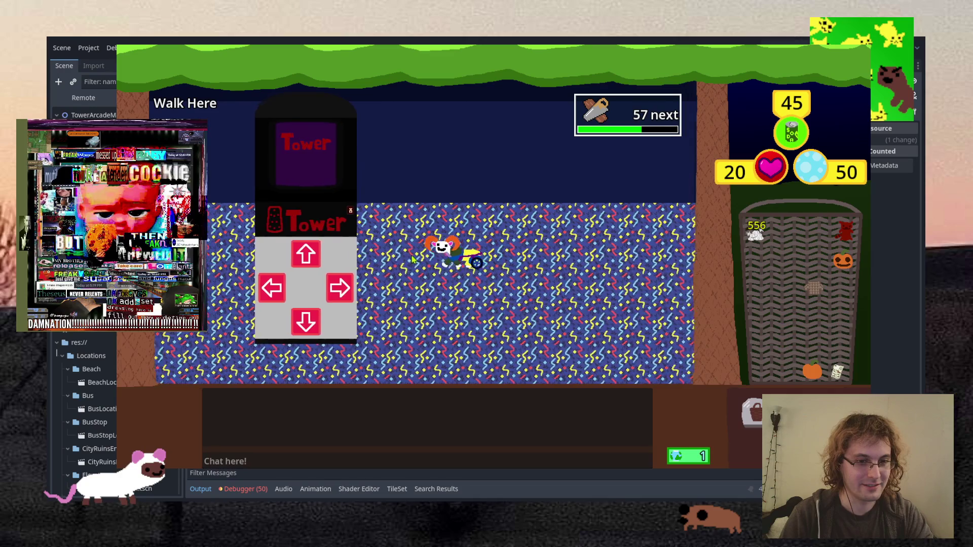
pyautogui.click(412, 260)
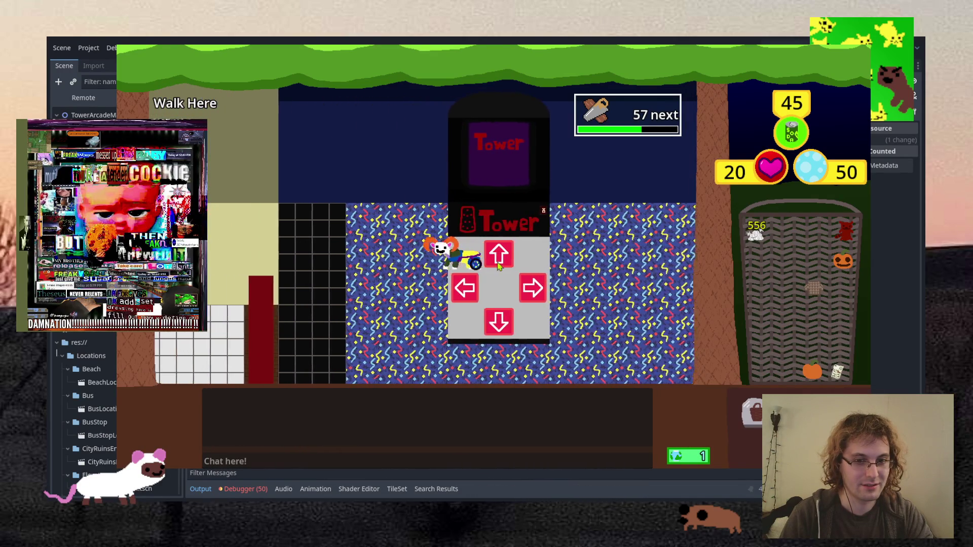
pyautogui.click(554, 261)
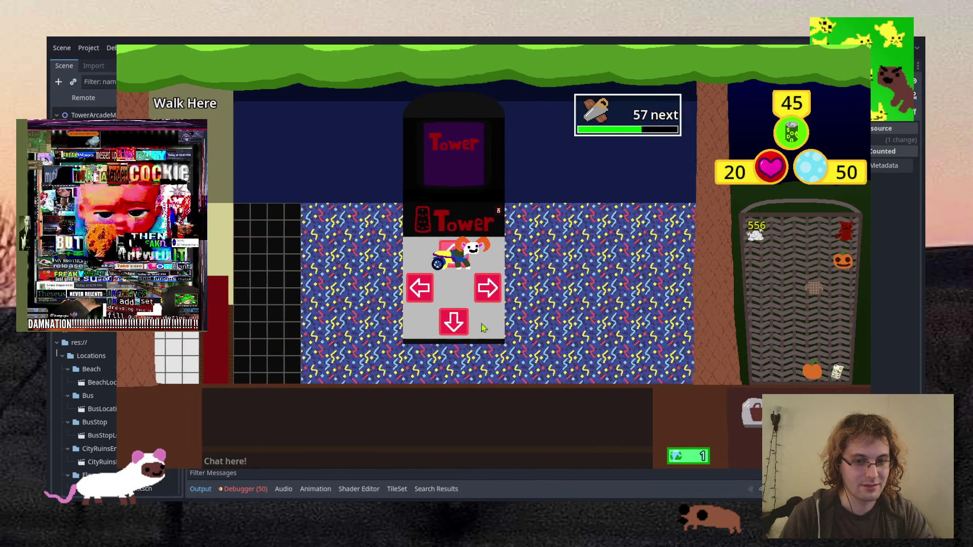
pyautogui.click(451, 326)
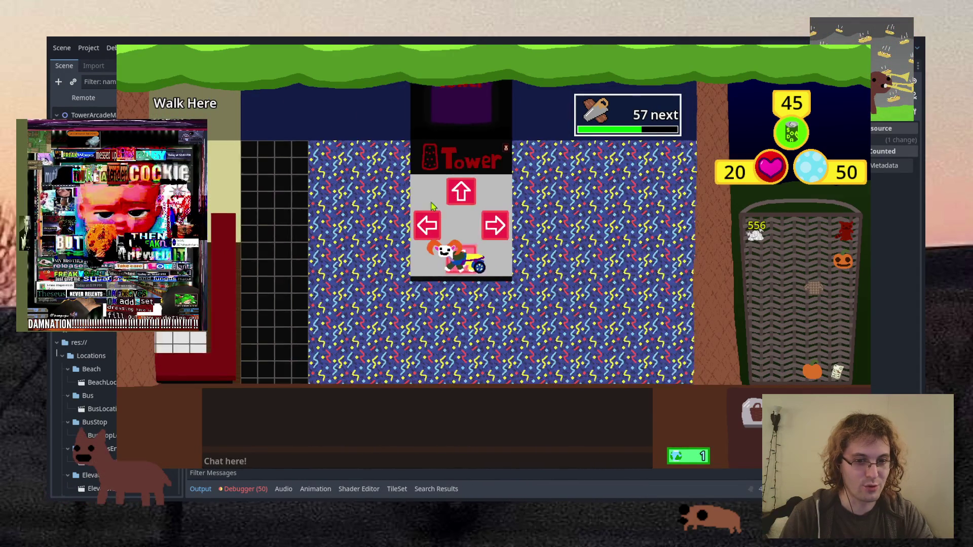
pyautogui.click(509, 215)
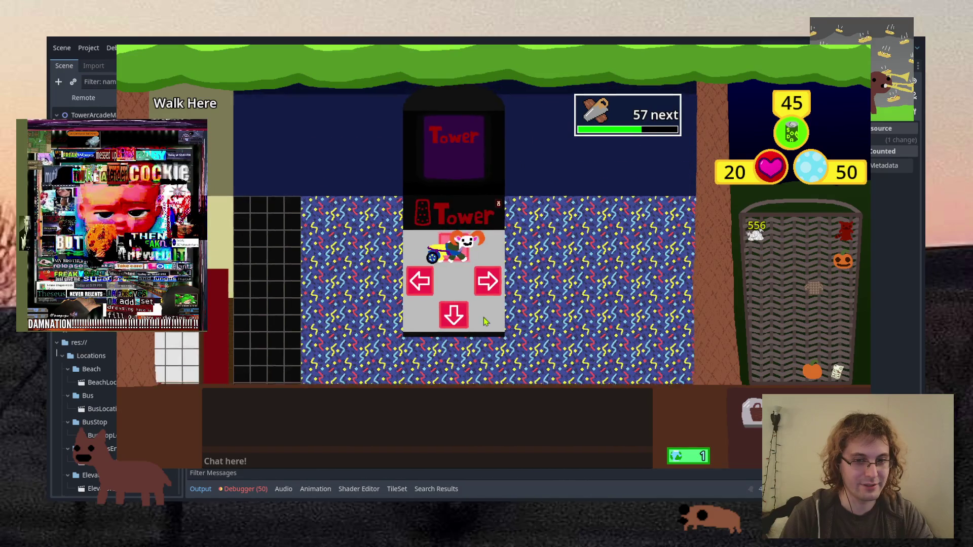
pyautogui.click(460, 331)
pyautogui.click(500, 115)
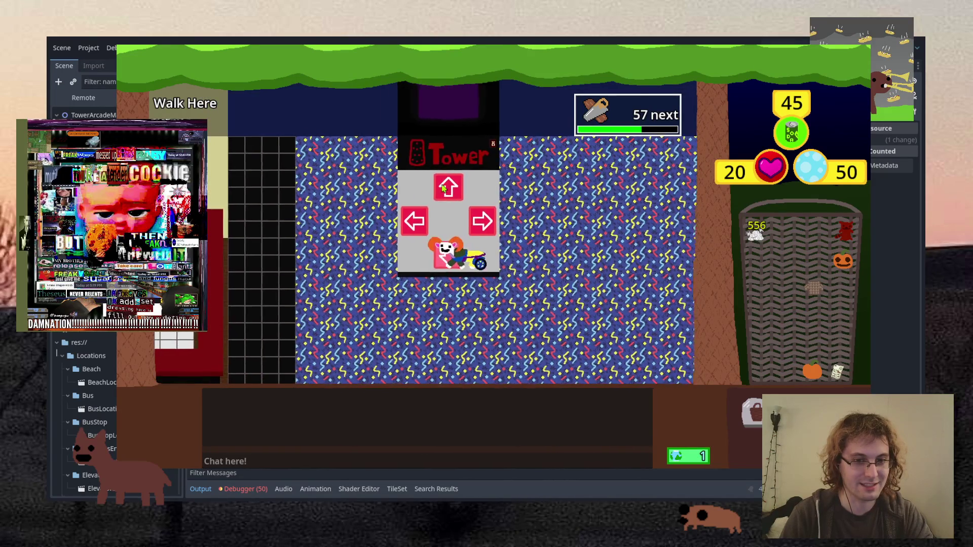
pyautogui.click(435, 318)
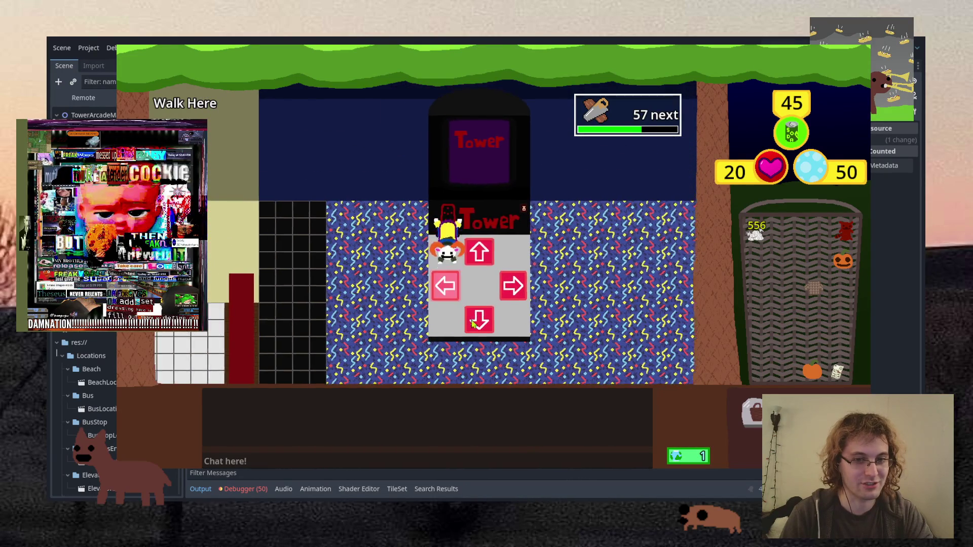
pyautogui.click(476, 207)
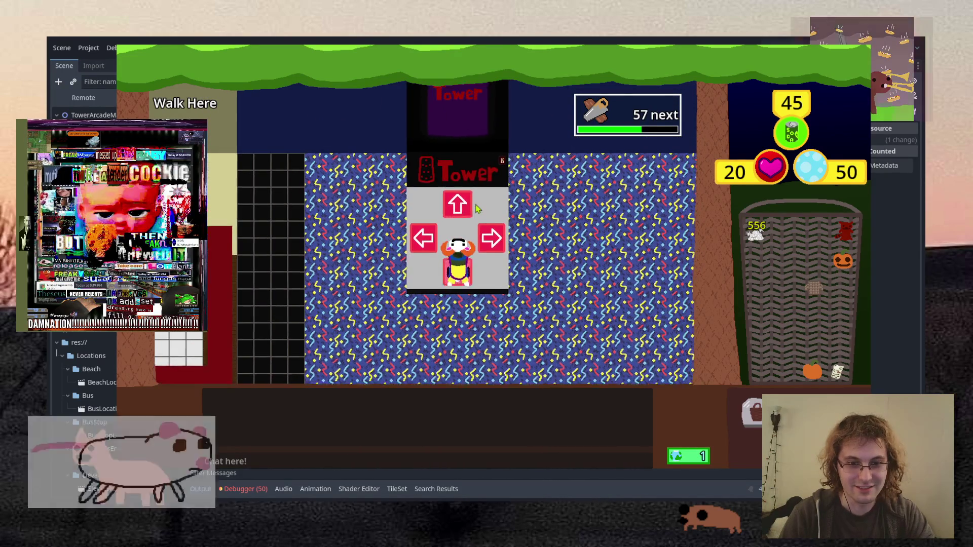
pyautogui.click(458, 329)
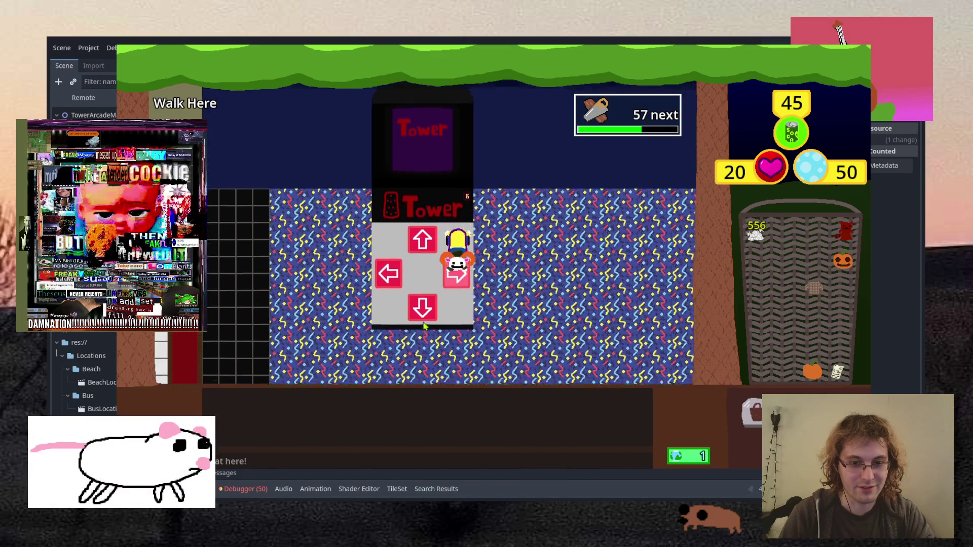
pyautogui.click(421, 229)
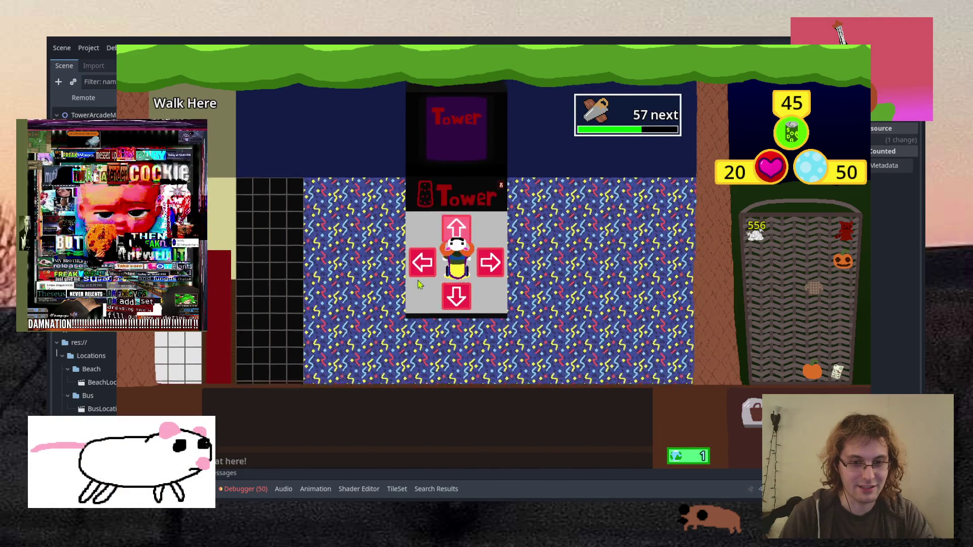
pyautogui.click(515, 259)
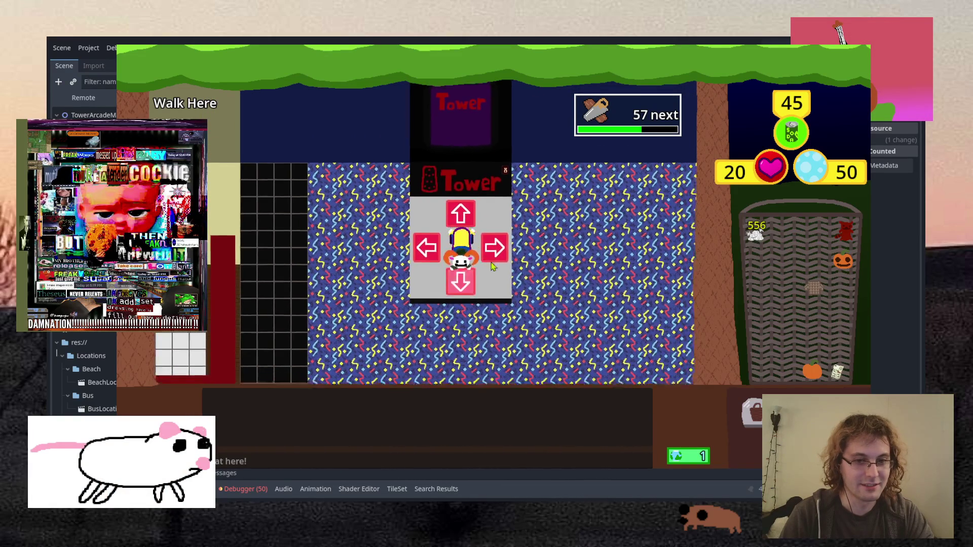
pyautogui.click(484, 238)
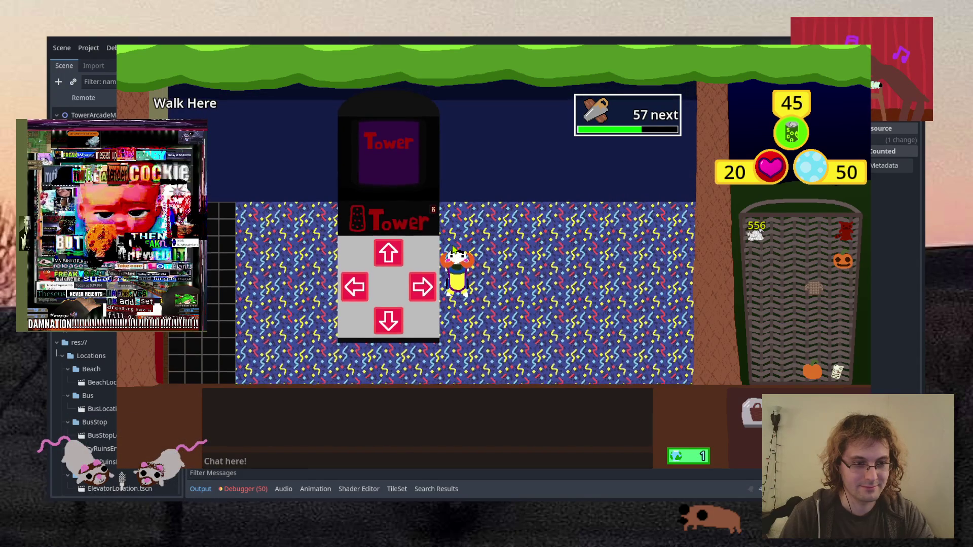
# Step: Walk the cow right across the carpet and back onto the cabinet's pad, then stop the game
pyautogui.click(438, 252)
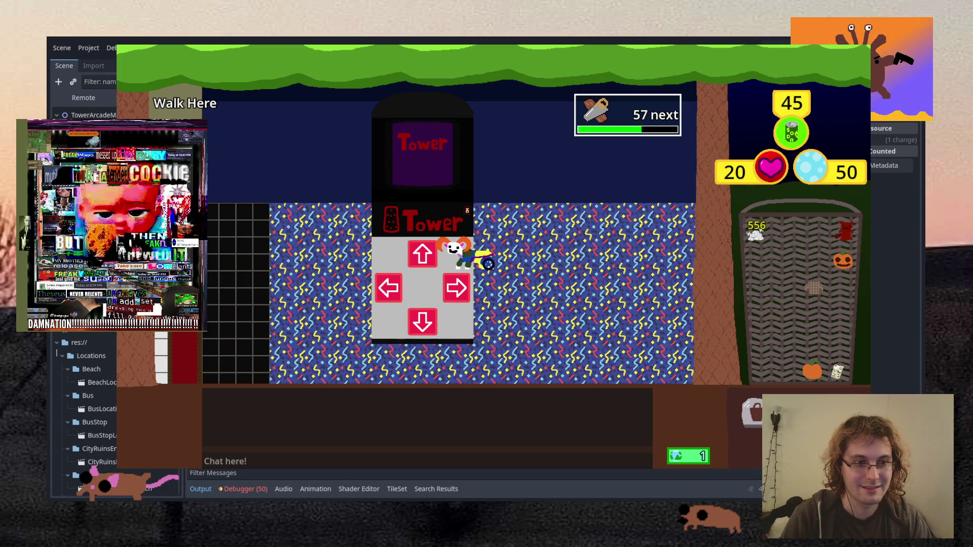
pyautogui.click(592, 273)
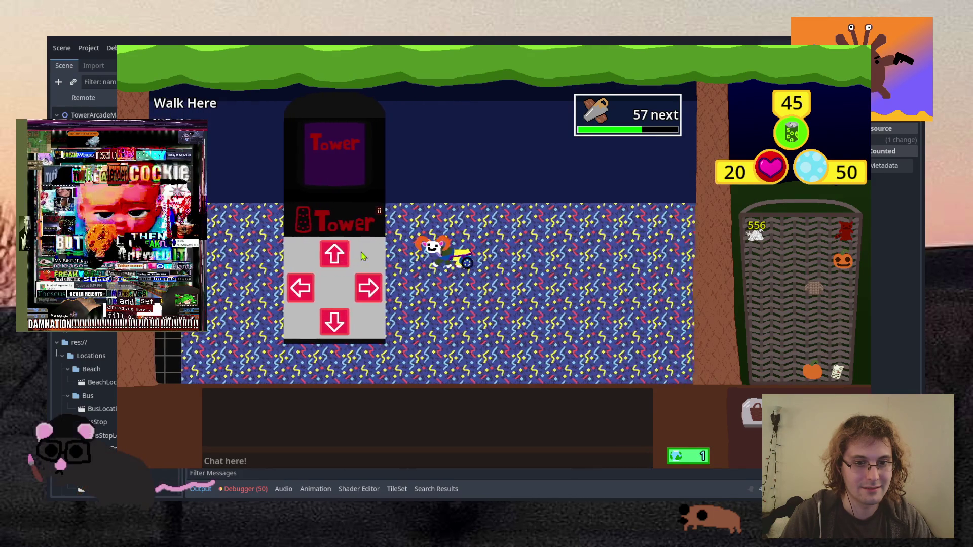
pyautogui.click(363, 257)
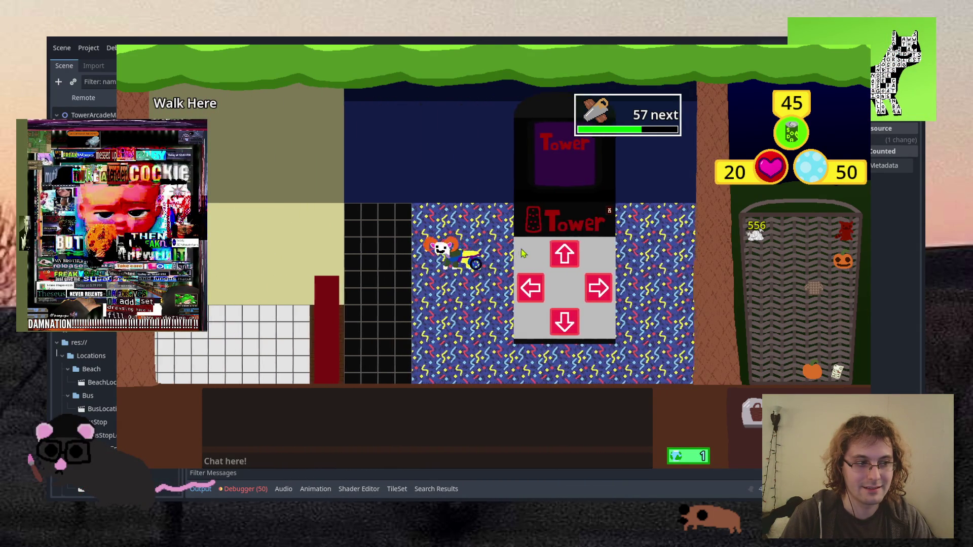
pyautogui.click(523, 254)
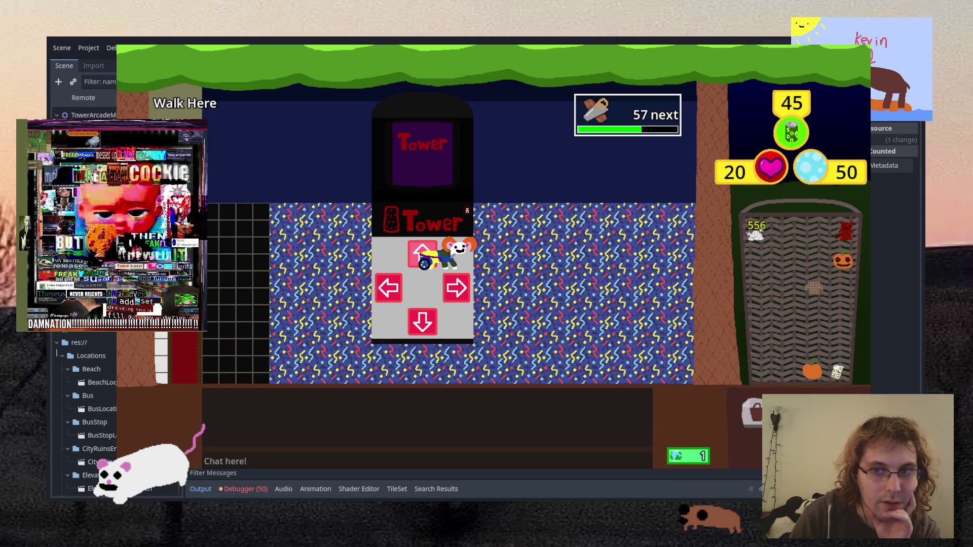
pyautogui.press('F8')
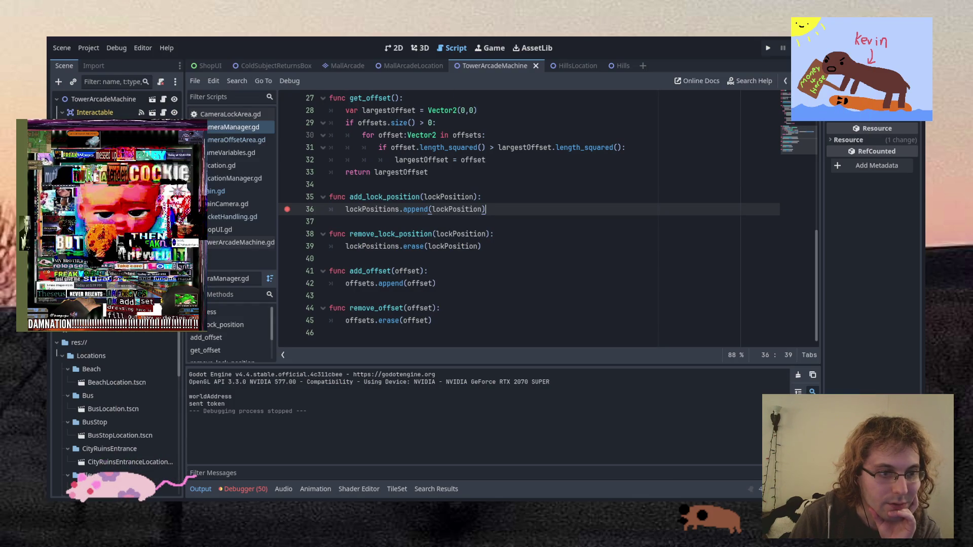
# Step: Inspect the arcade machine's CameraLockArea in 2D, then remove CameraManager's line 36 breakpoint
pyautogui.click(394, 47)
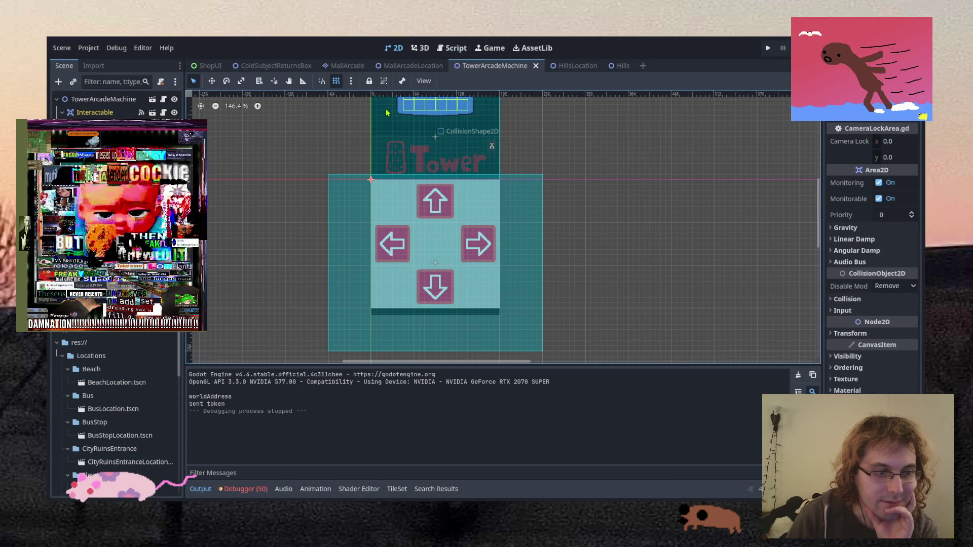
pyautogui.click(532, 215)
pyautogui.click(371, 180)
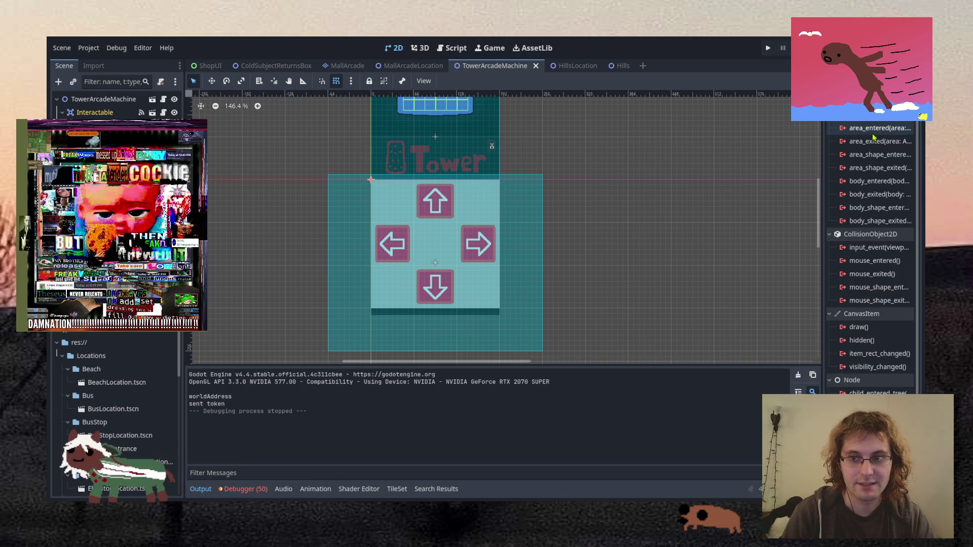
pyautogui.click(452, 47)
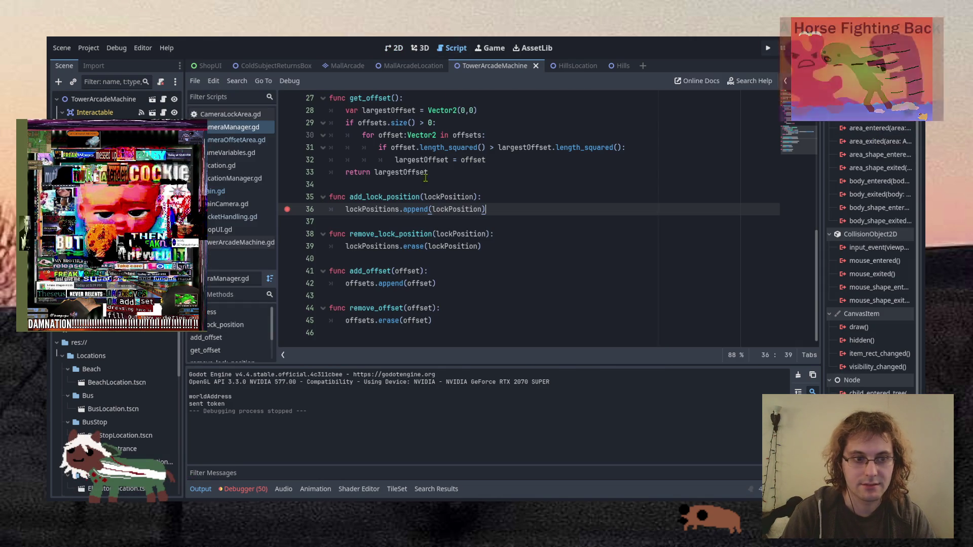
pyautogui.click(287, 208)
# Step: Connect area_entered and area_exited to CameraLockArea's _on_area_entered/_on_area_exited, save, and relaunch
pyautogui.click(228, 114)
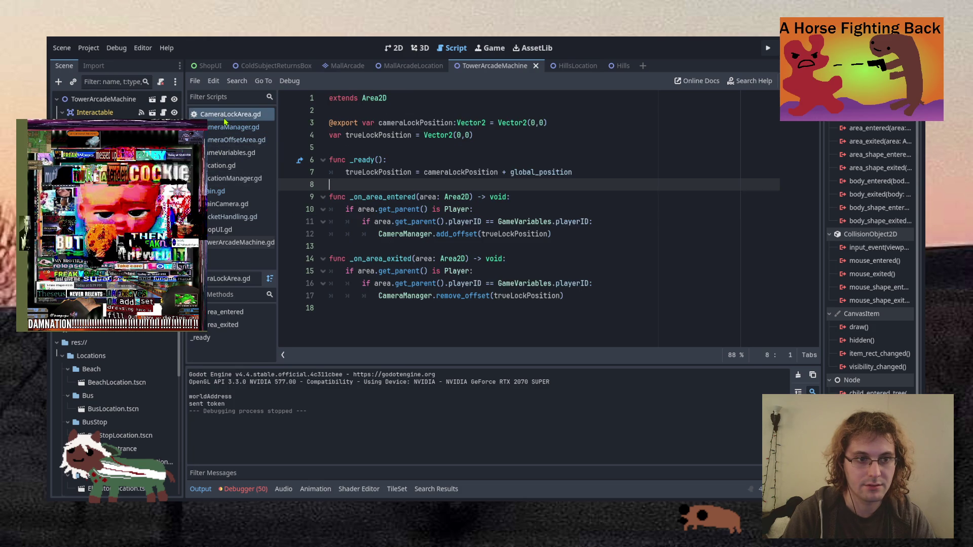
pyautogui.click(492, 223)
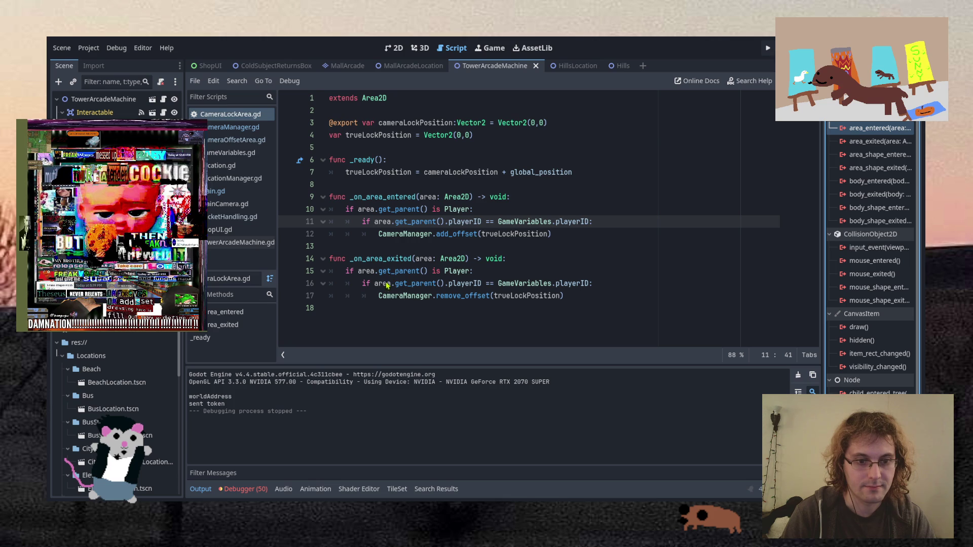
pyautogui.click(466, 259)
pyautogui.click(881, 154)
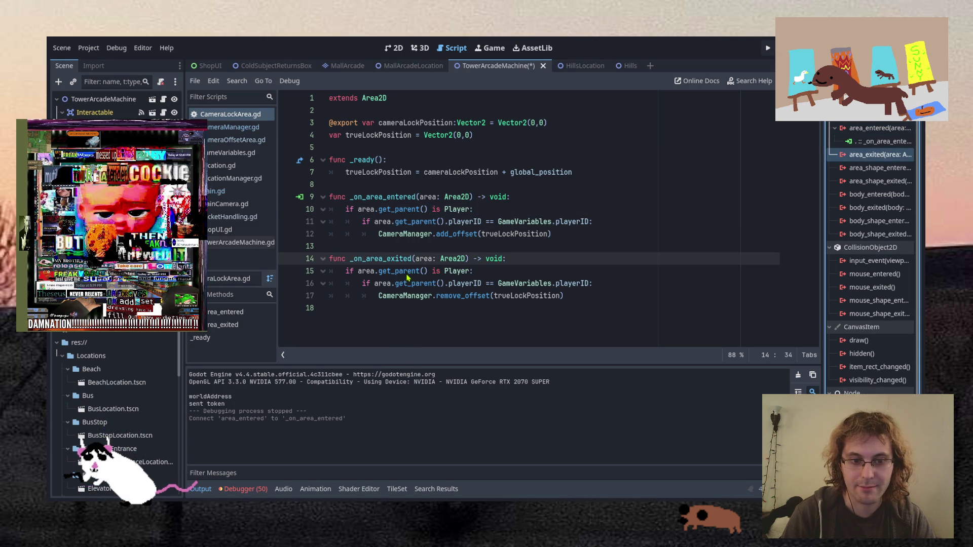
pyautogui.click(404, 318)
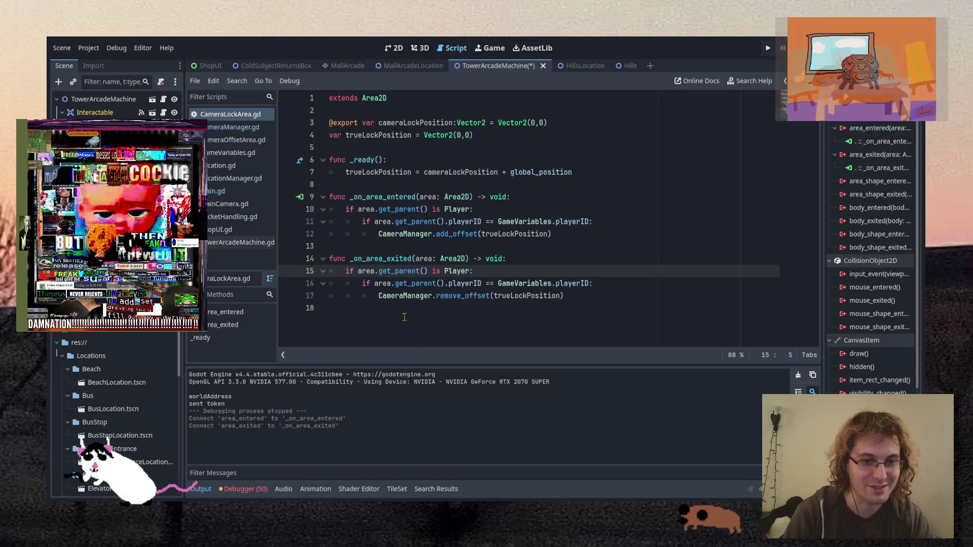
pyautogui.click(405, 248)
pyautogui.hotkey('ctrl', 's')
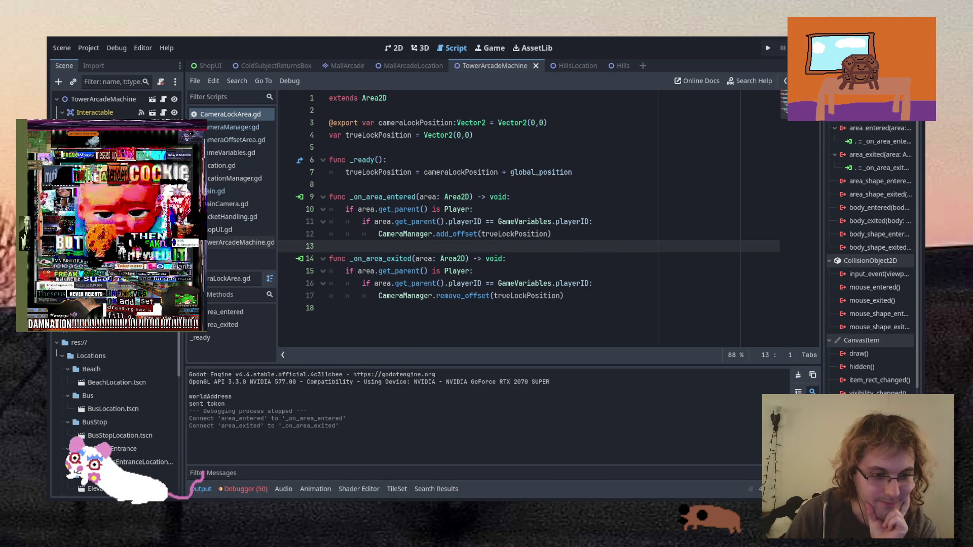
pyautogui.click(769, 47)
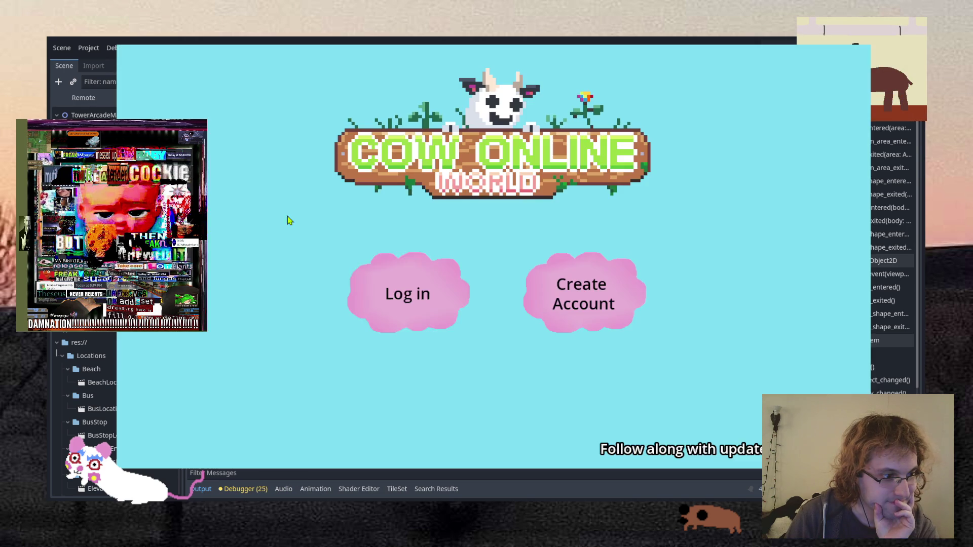
# Step: Restart the running game from its title screen with F8 and F5
pyautogui.click(394, 279)
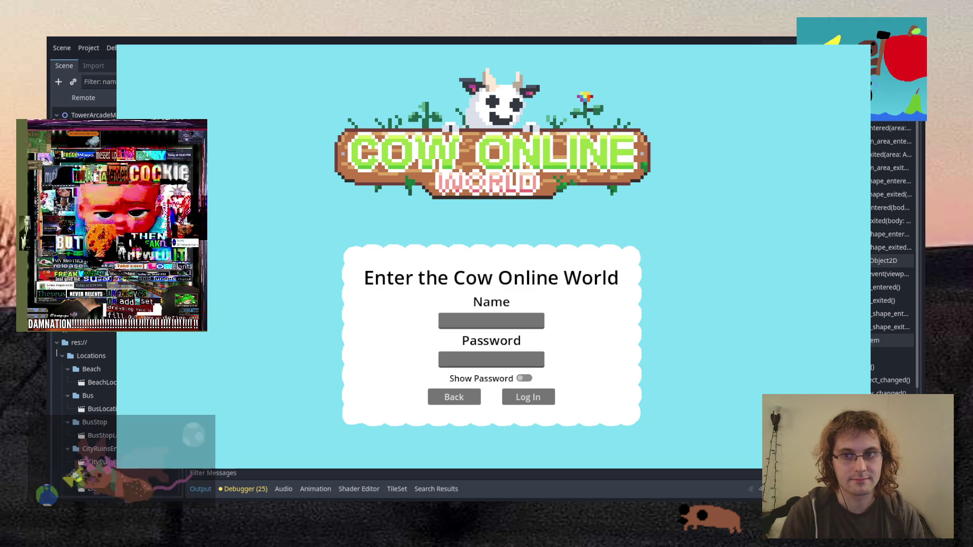
pyautogui.press('F8')
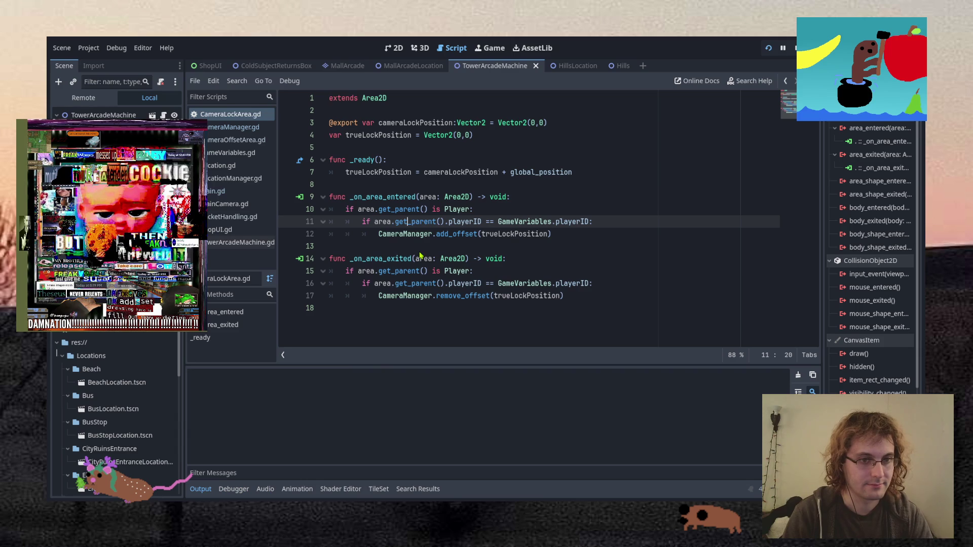
pyautogui.press('F5')
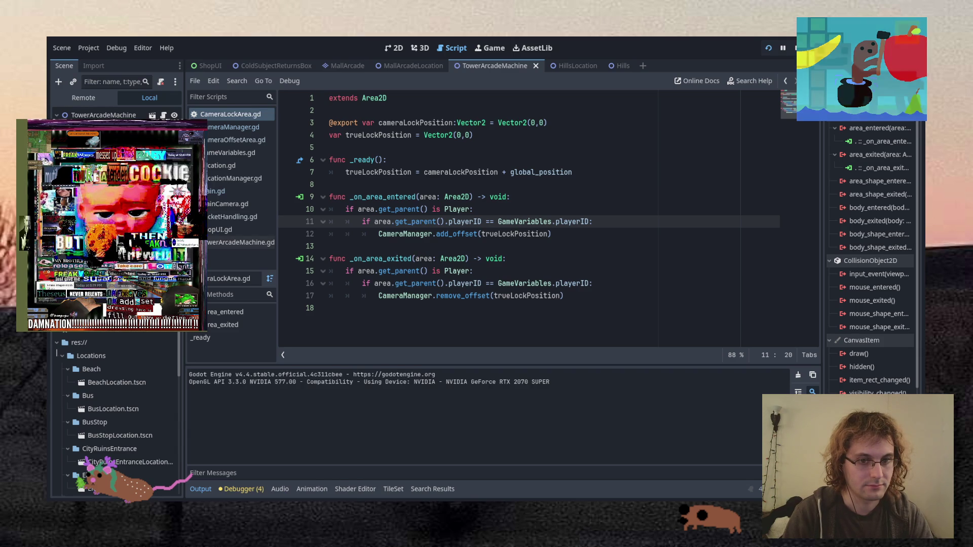
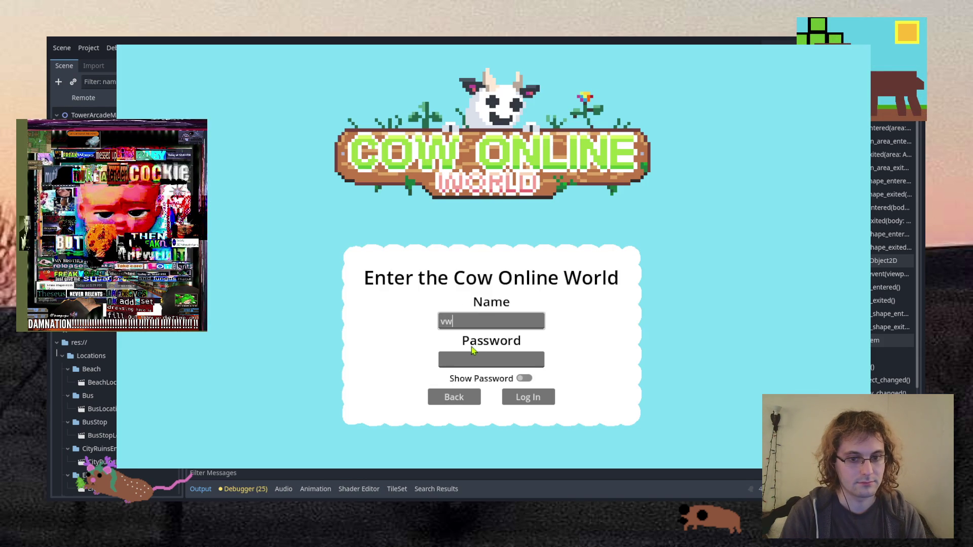
# Step: Log in with the account name and password and join Cow Online World 1
pyautogui.press('Tab')
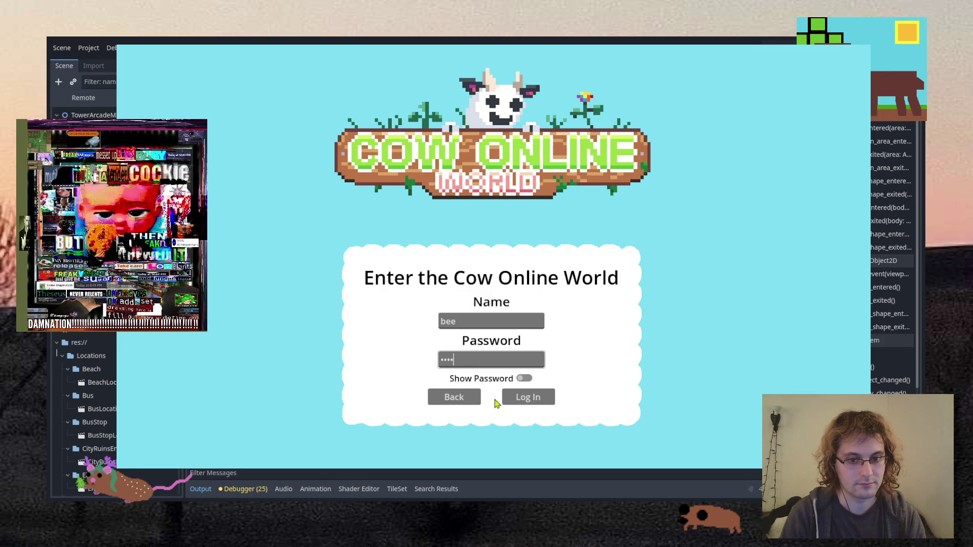
pyautogui.click(512, 399)
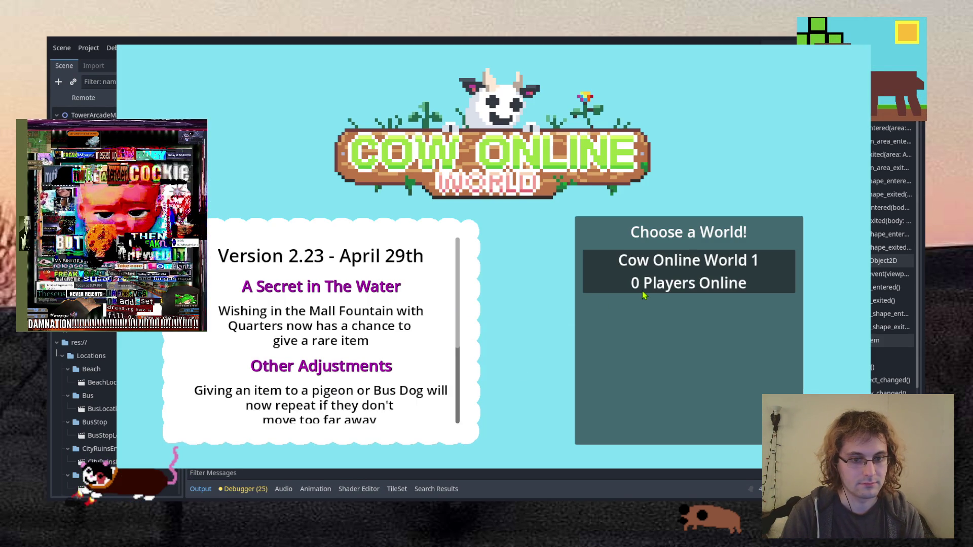
pyautogui.click(643, 291)
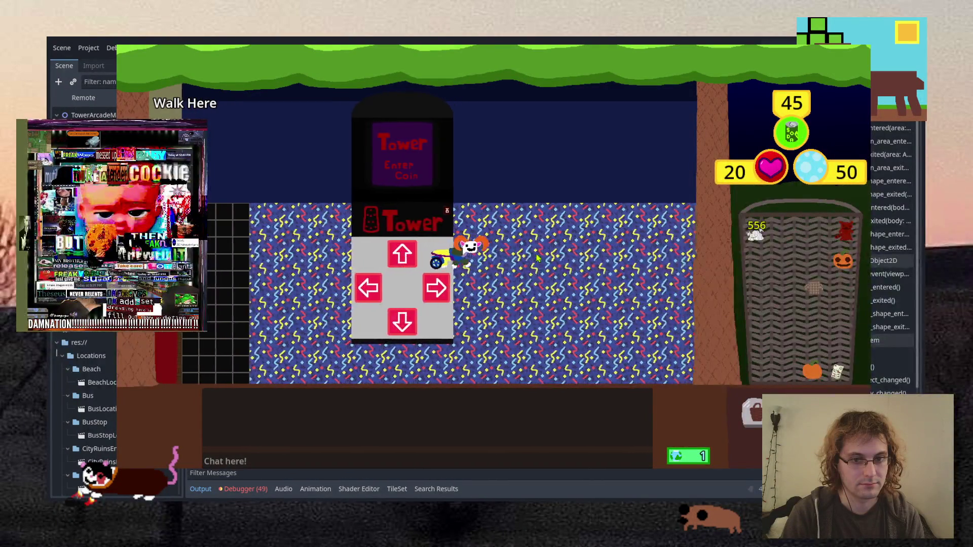
# Step: Walk the cow past and beside the Tower machine to check framing, then stop the game
pyautogui.click(539, 258)
pyautogui.click(278, 257)
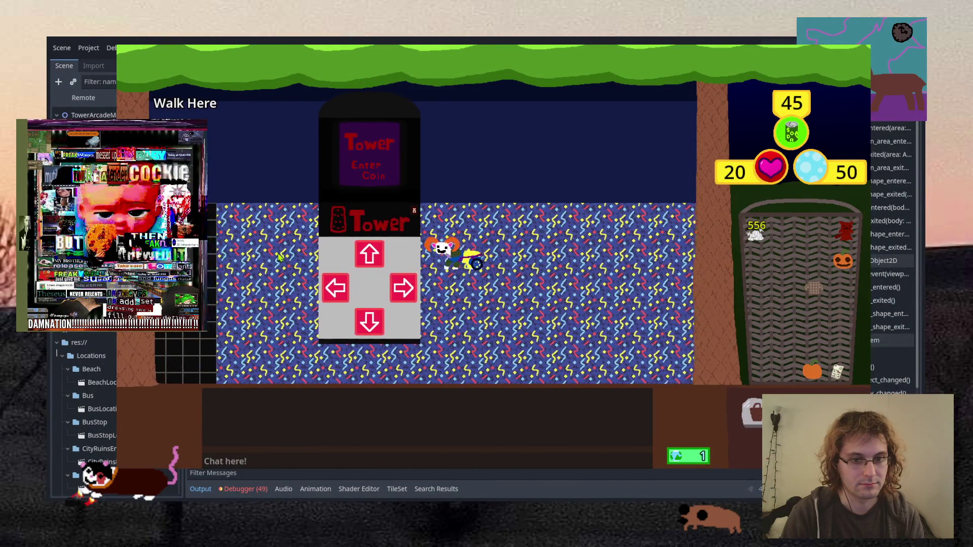
pyautogui.click(513, 259)
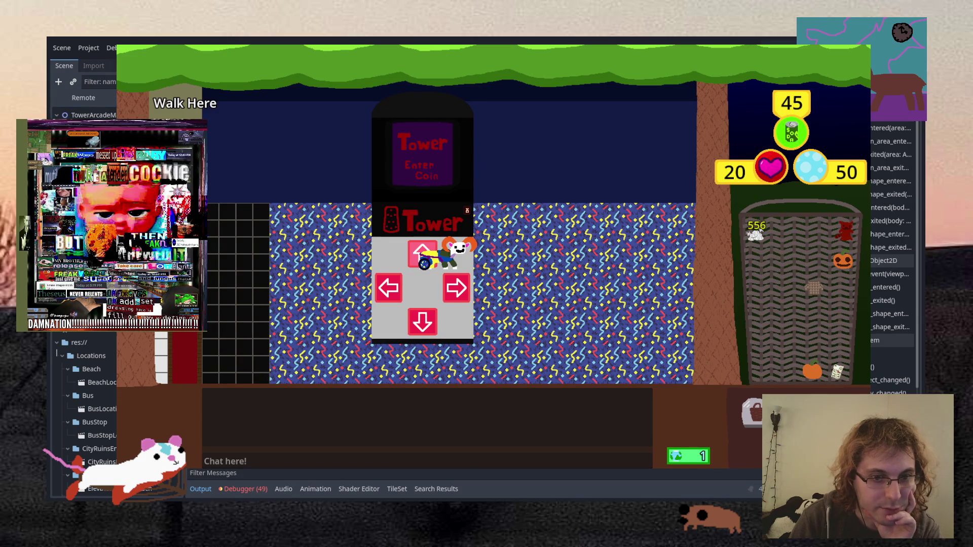
pyautogui.press('Right')
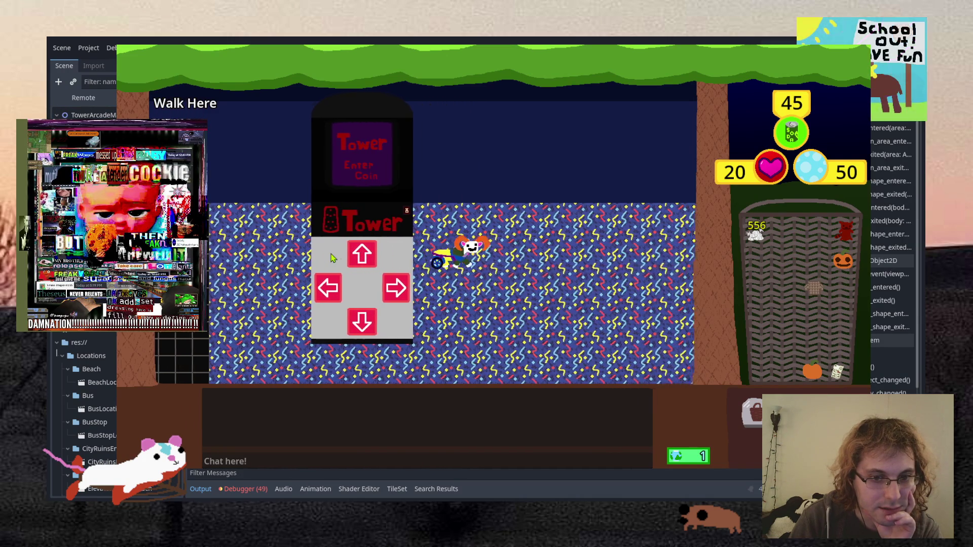
pyautogui.press('Left')
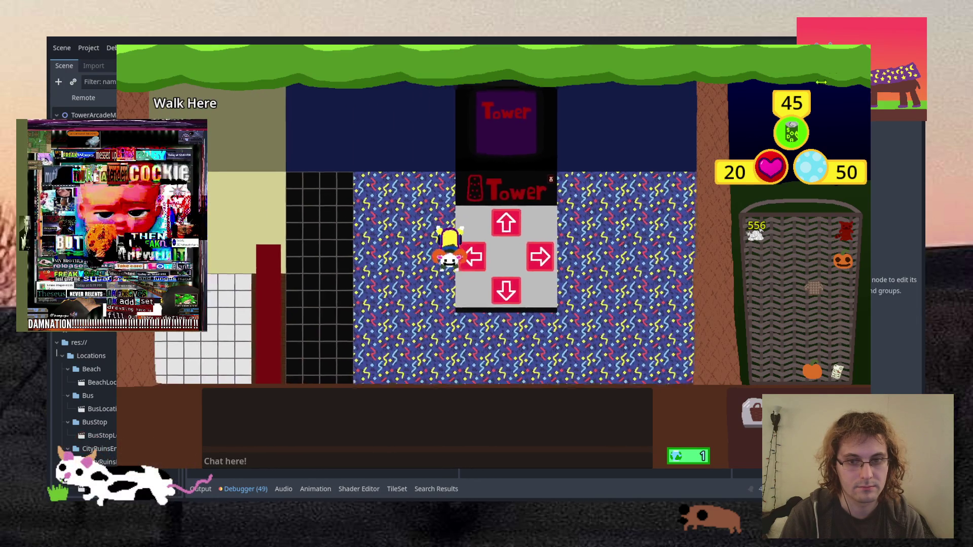
pyautogui.press('F8')
# Step: Relaunch the game, log in with the account name and password, and join Cow Online World 1
pyautogui.click(768, 48)
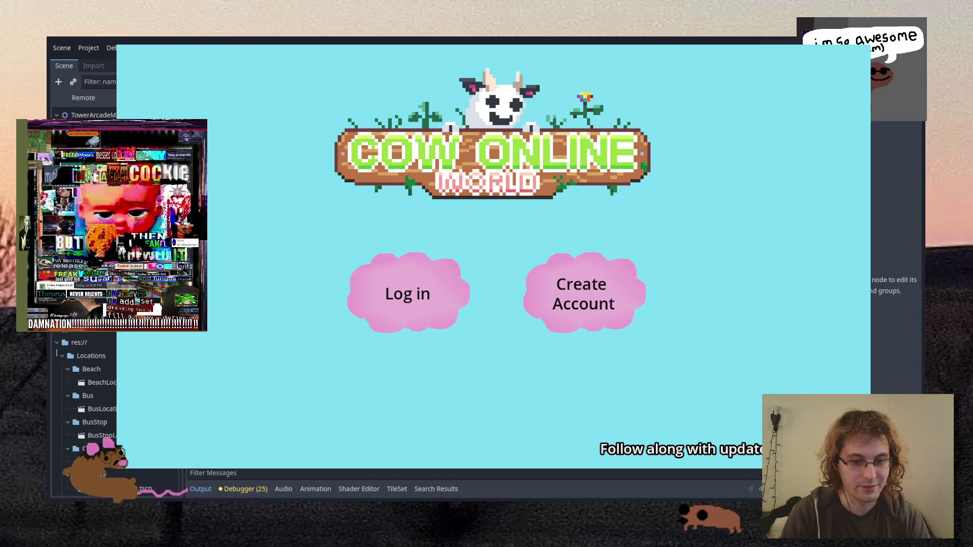
pyautogui.click(390, 278)
pyautogui.press('Tab')
pyautogui.click(525, 402)
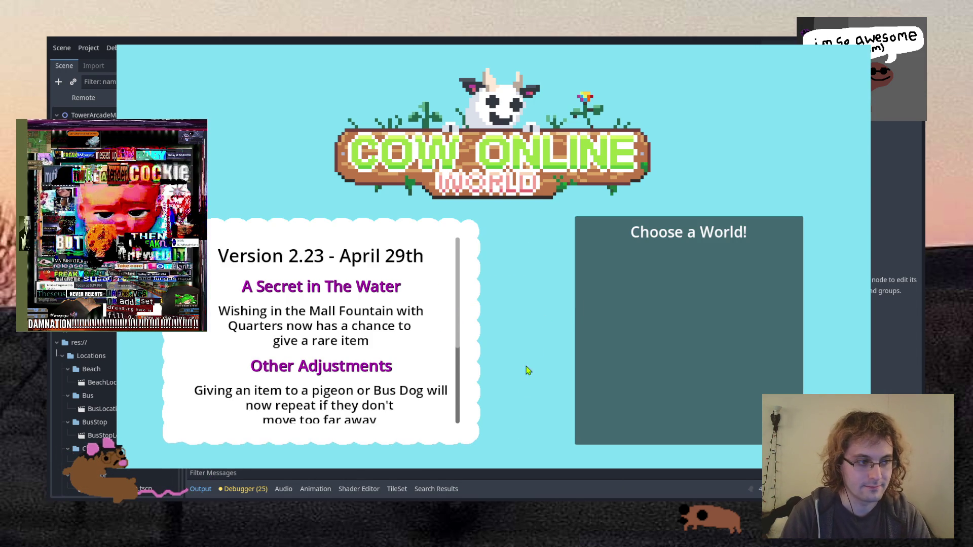
pyautogui.click(665, 282)
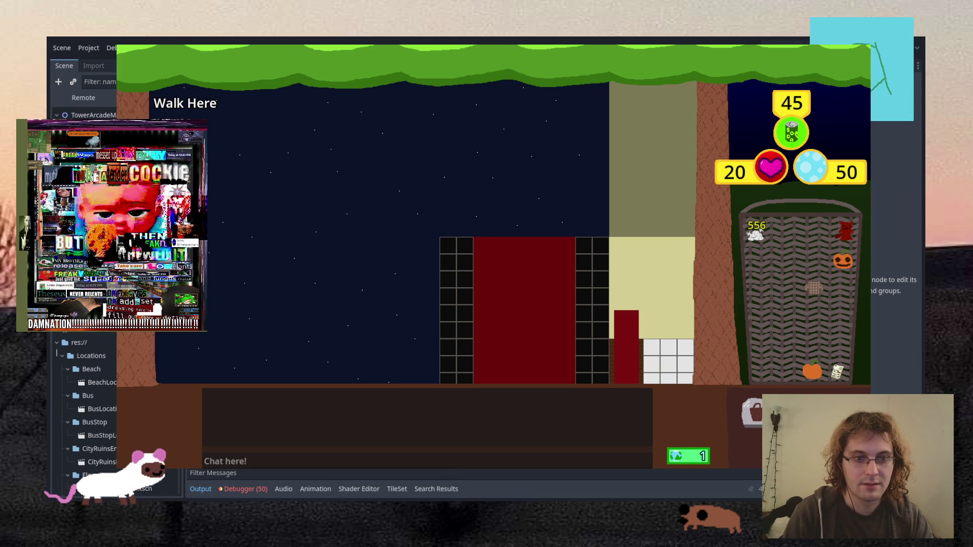
# Step: Walk into the Tower arcade and back out, then stop the game
pyautogui.click(584, 333)
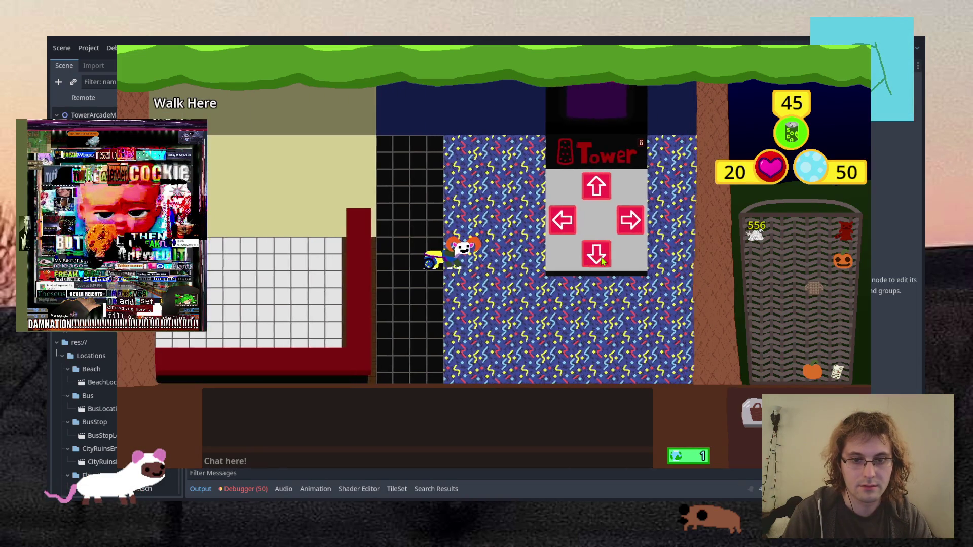
pyautogui.click(602, 261)
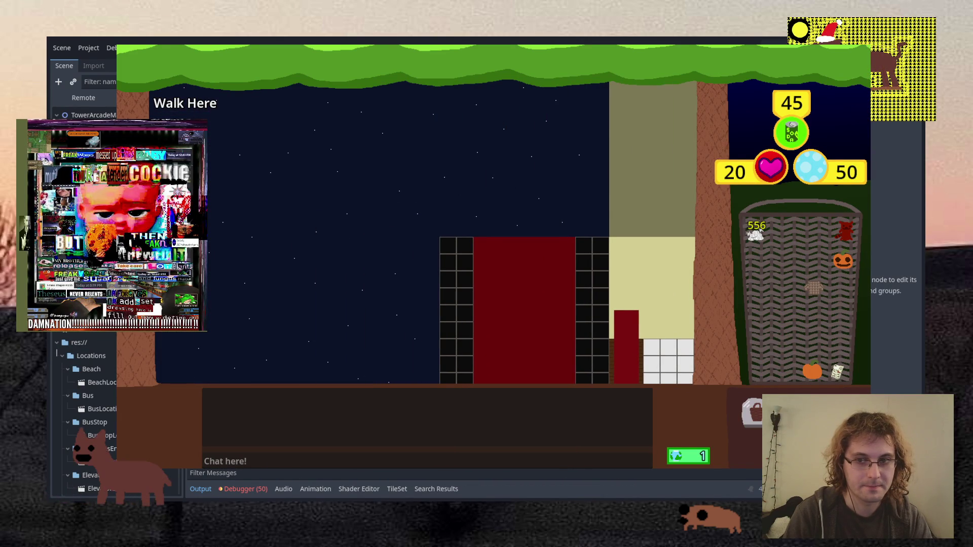
pyautogui.press('F8')
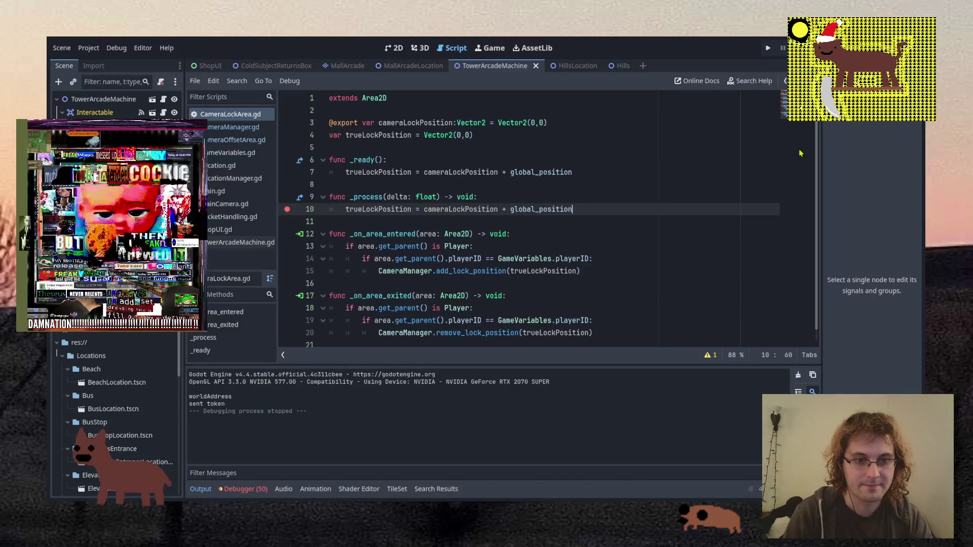
# Step: Clear the line-10 breakpoint, save and run the game, and open its login form
pyautogui.click(288, 209)
pyautogui.click(772, 51)
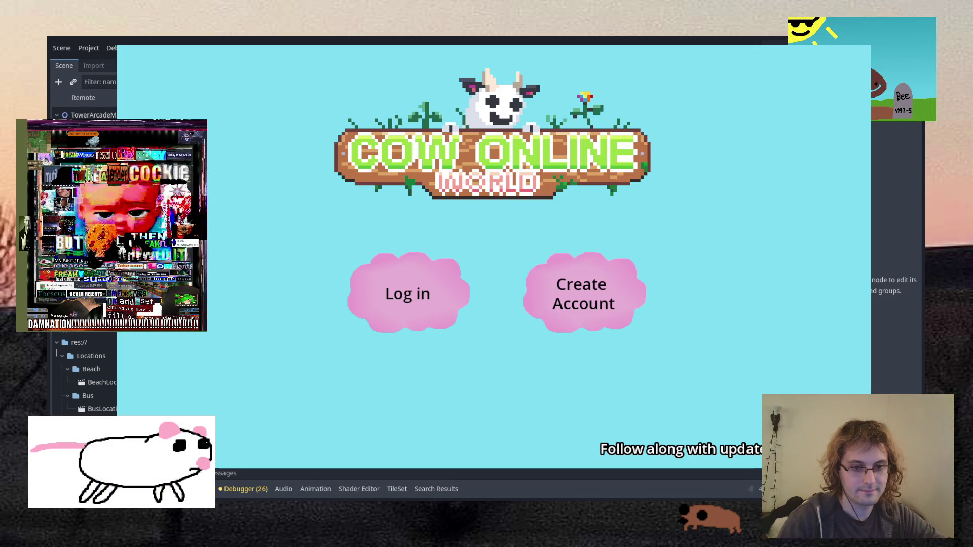
pyautogui.click(386, 301)
# Step: Log back into the game with the account name and password
pyautogui.click(462, 327)
pyautogui.write('bee')
pyautogui.click(464, 360)
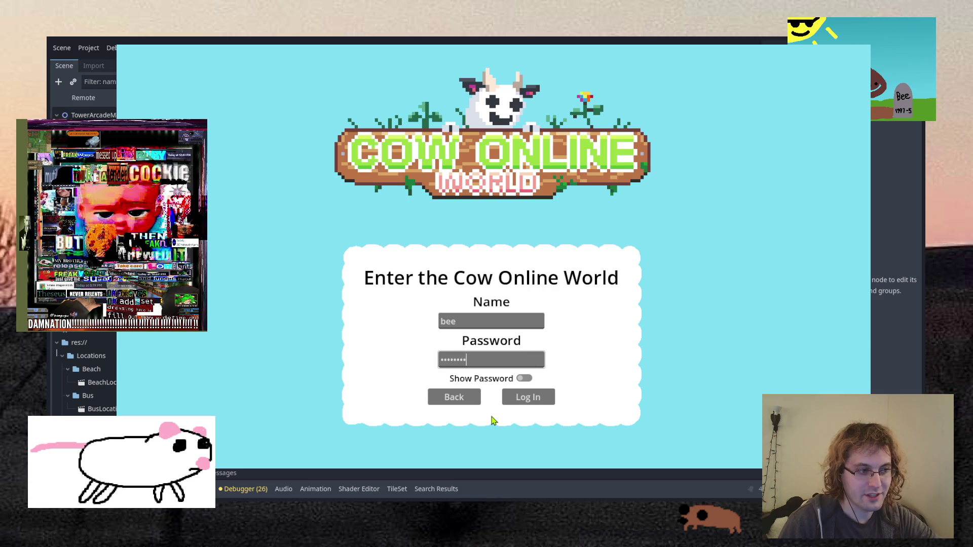
pyautogui.click(518, 401)
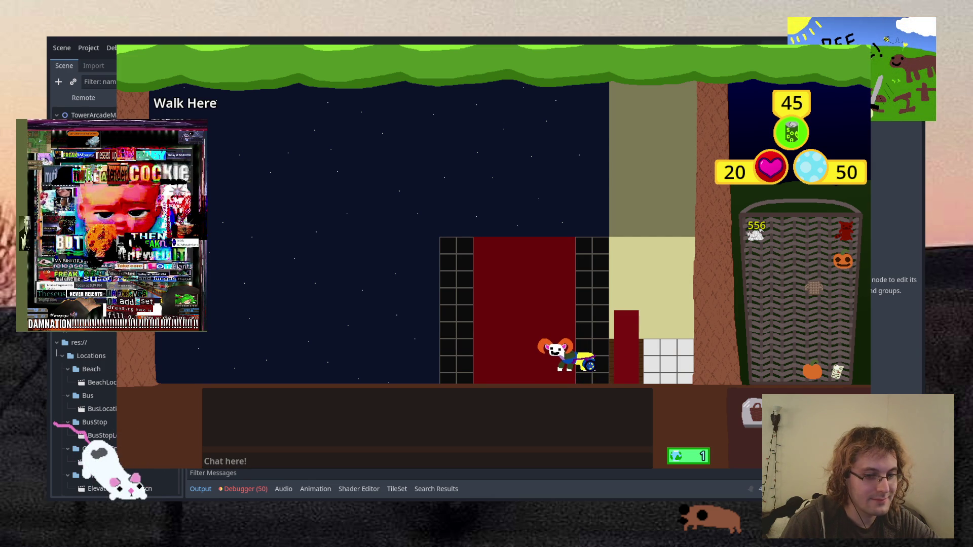
# Step: Walk the cow around the floor and along the red carpet, then stop the game
pyautogui.click(487, 303)
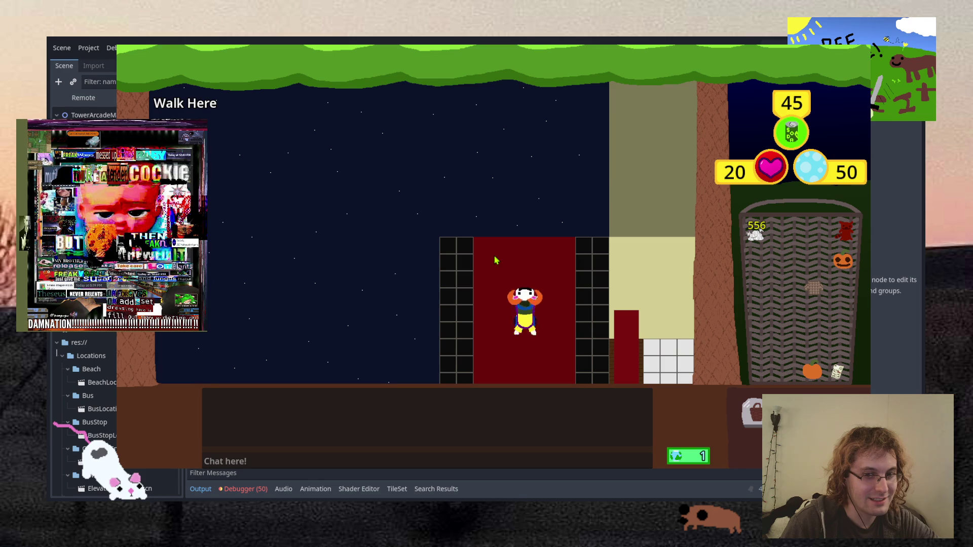
pyautogui.click(462, 355)
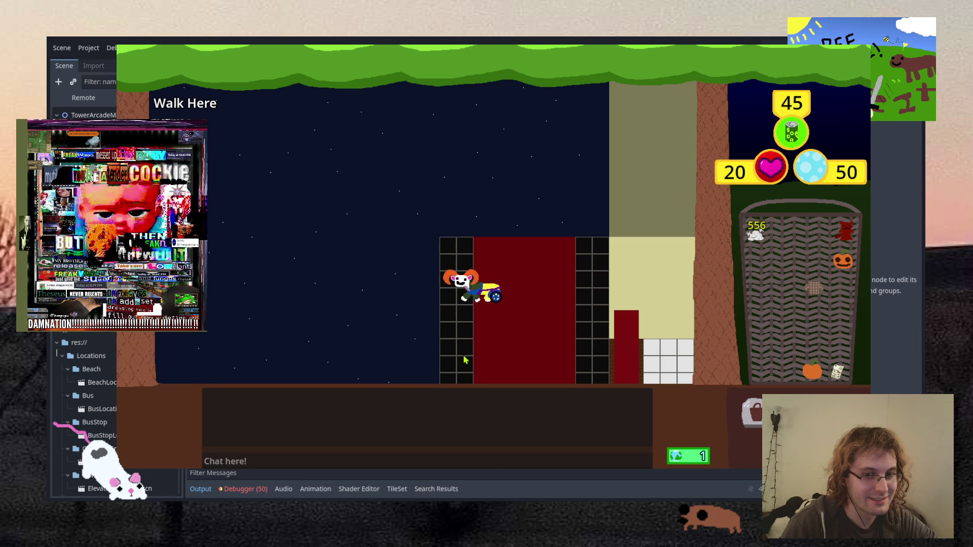
pyautogui.click(588, 377)
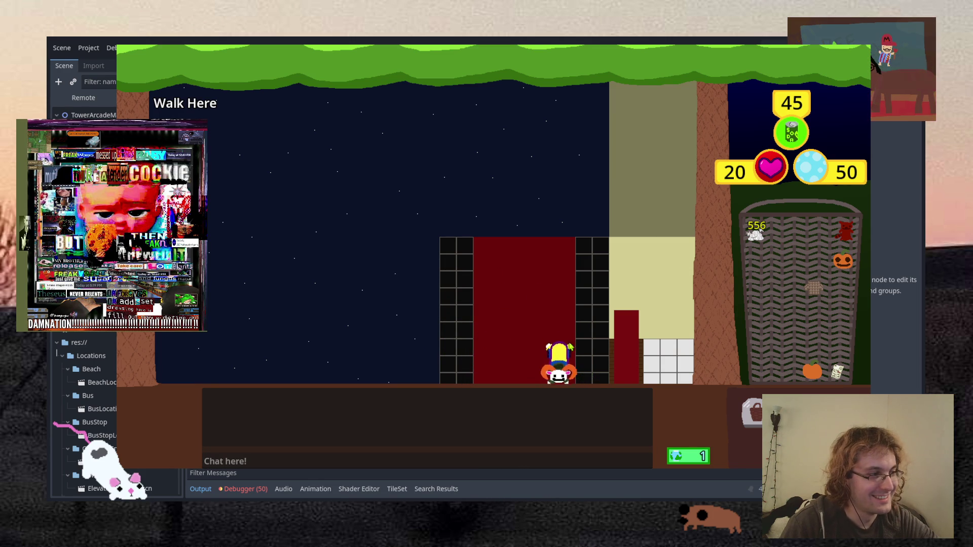
pyautogui.click(556, 326)
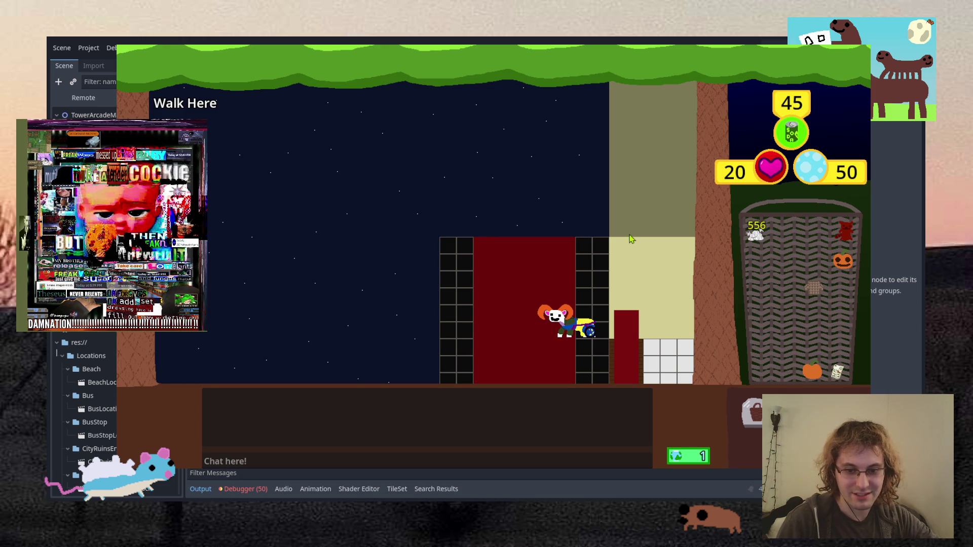
pyautogui.click(560, 283)
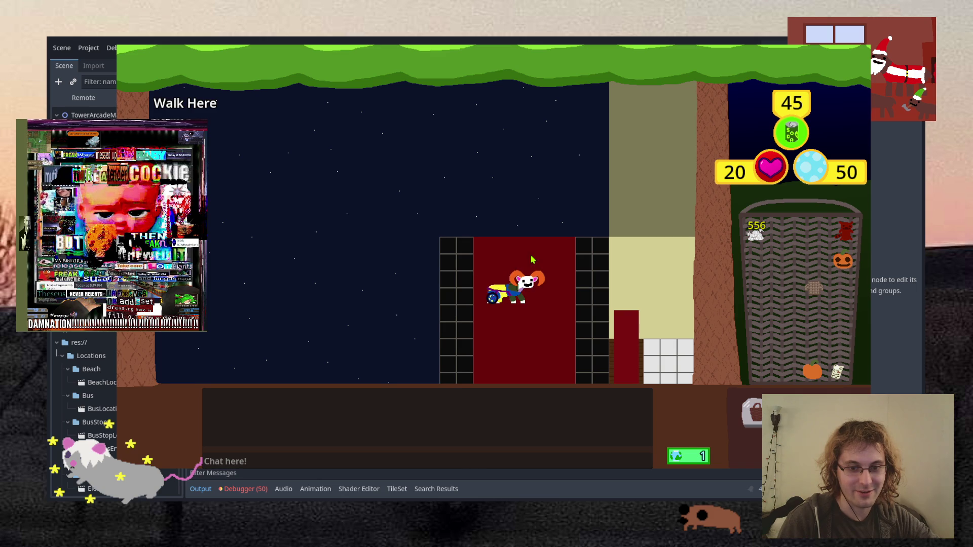
pyautogui.click(569, 264)
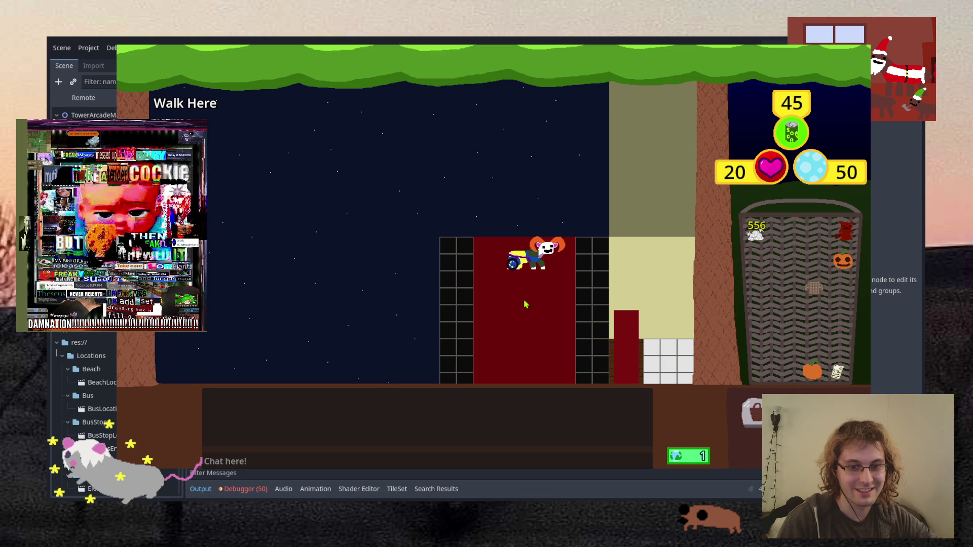
pyautogui.click(549, 304)
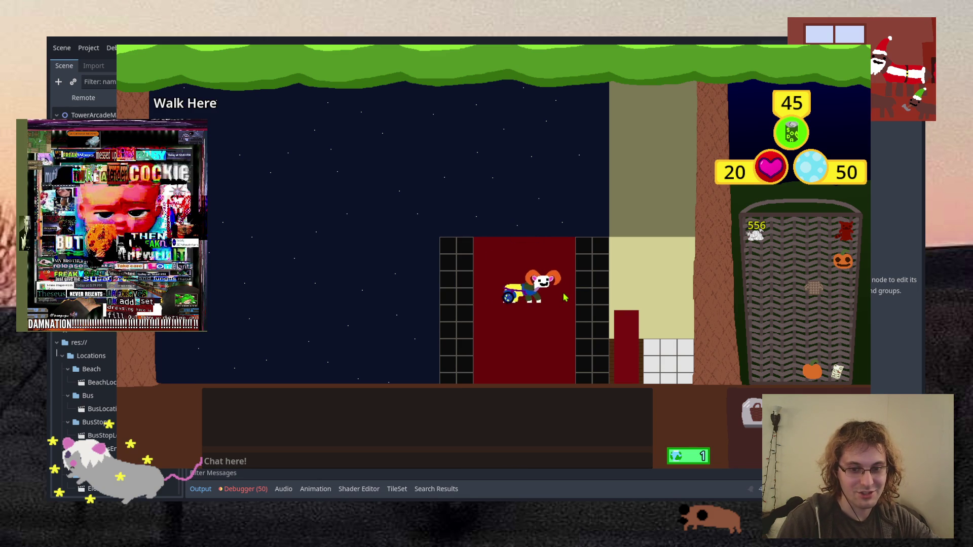
pyautogui.click(491, 289)
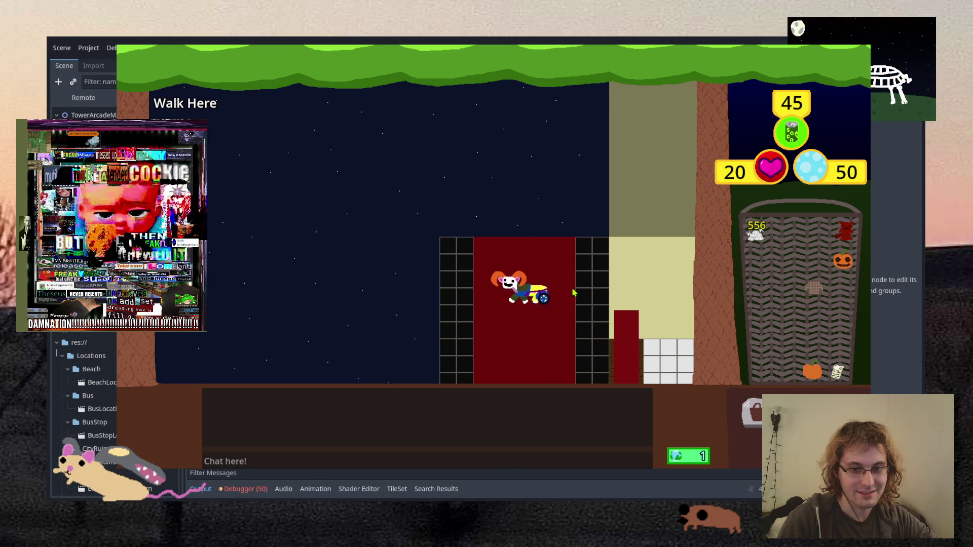
pyautogui.click(488, 280)
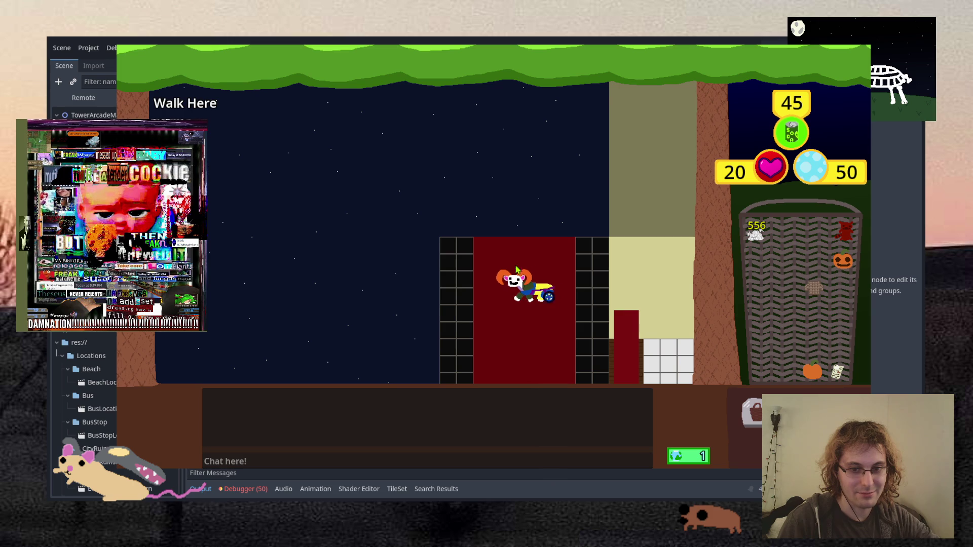
pyautogui.click(560, 381)
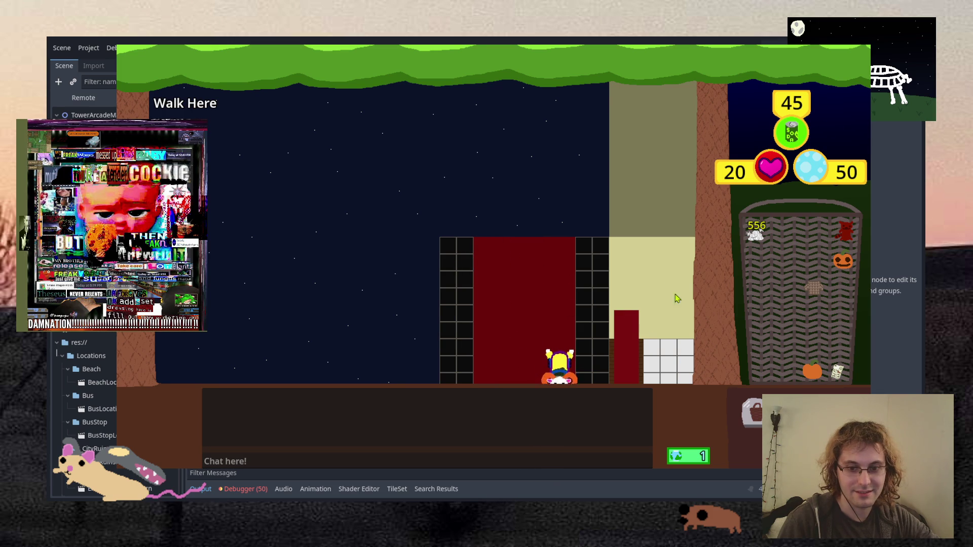
pyautogui.press('F8')
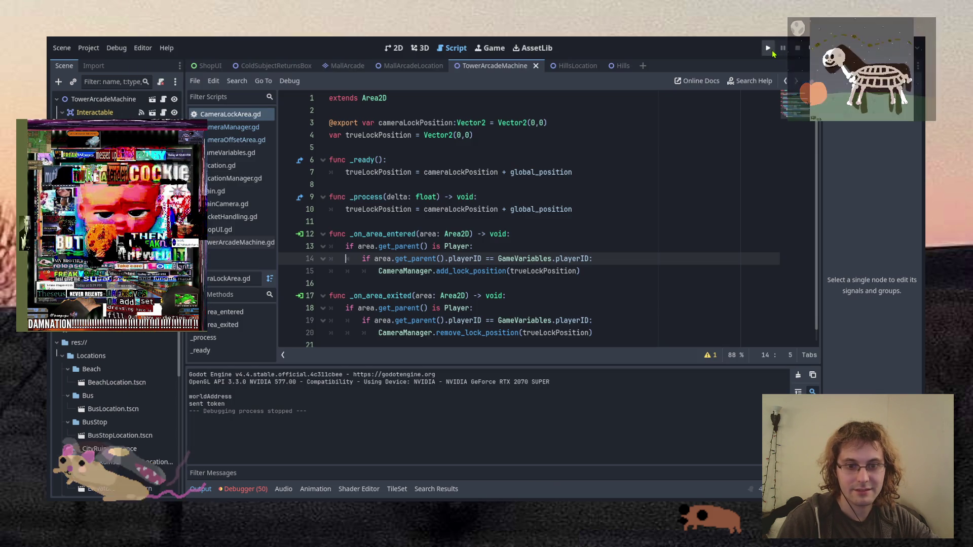
# Step: Replace the trueLockPosition arguments on lines 15 and 20 with self
pyautogui.scroll(-1, 599, 198)
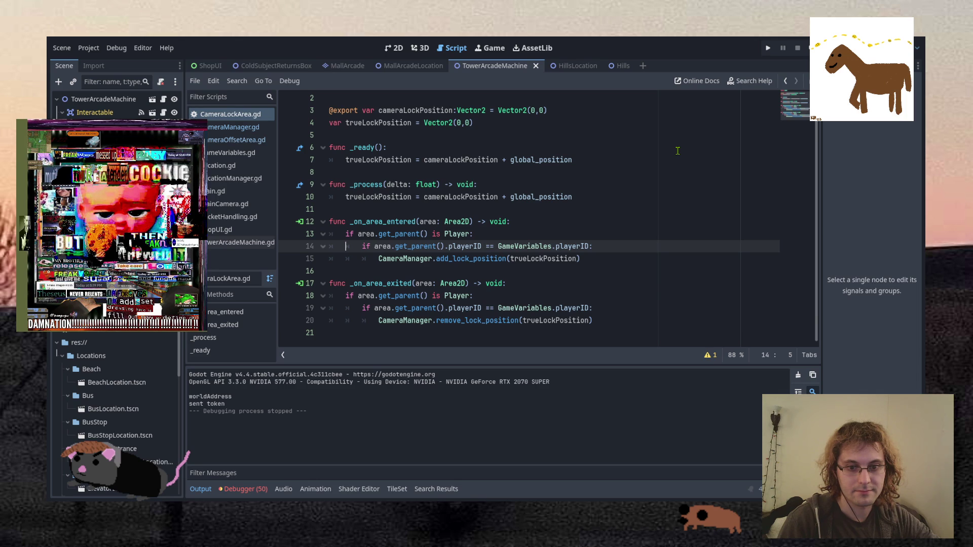
pyautogui.click(528, 259)
pyautogui.click(545, 223)
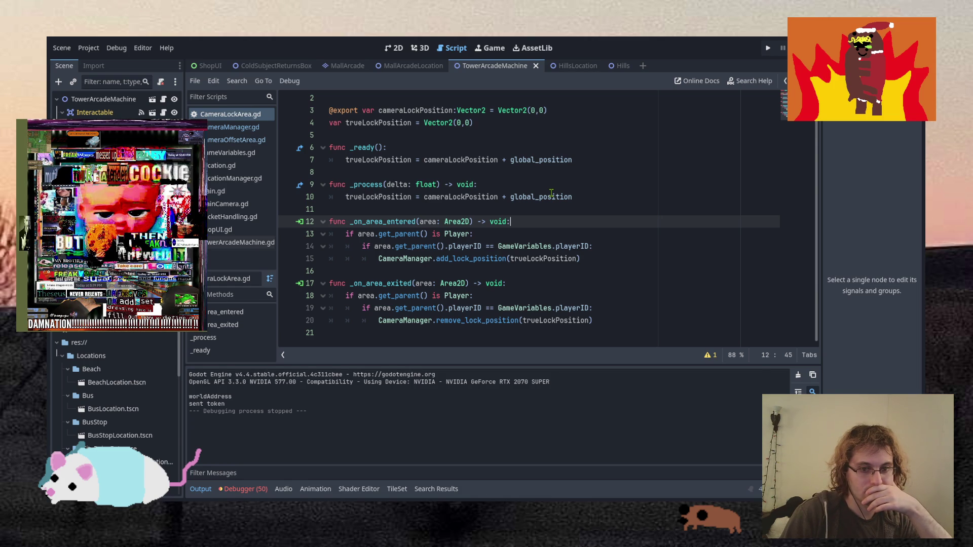
pyautogui.scroll(1, 550, 192)
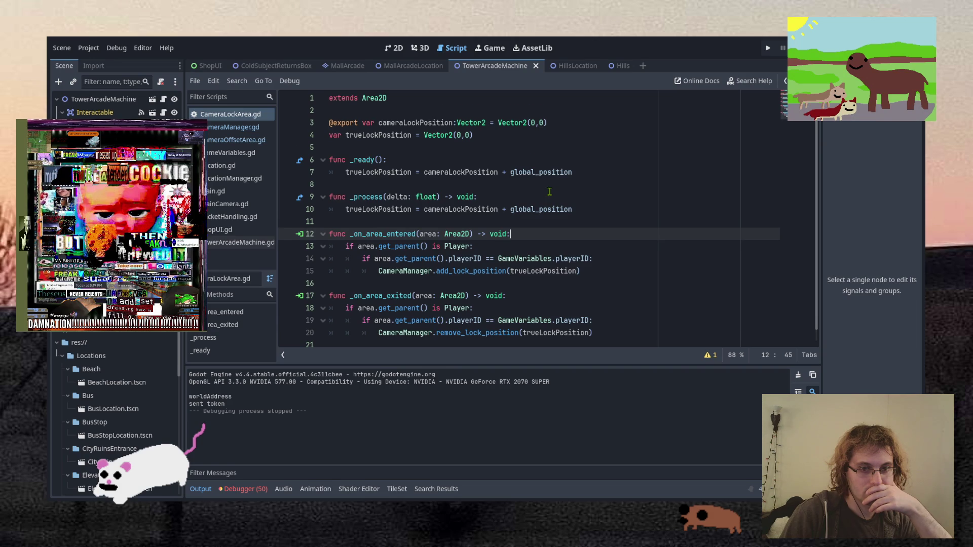
pyautogui.scroll(-1, 549, 192)
pyautogui.doubleClick(541, 258)
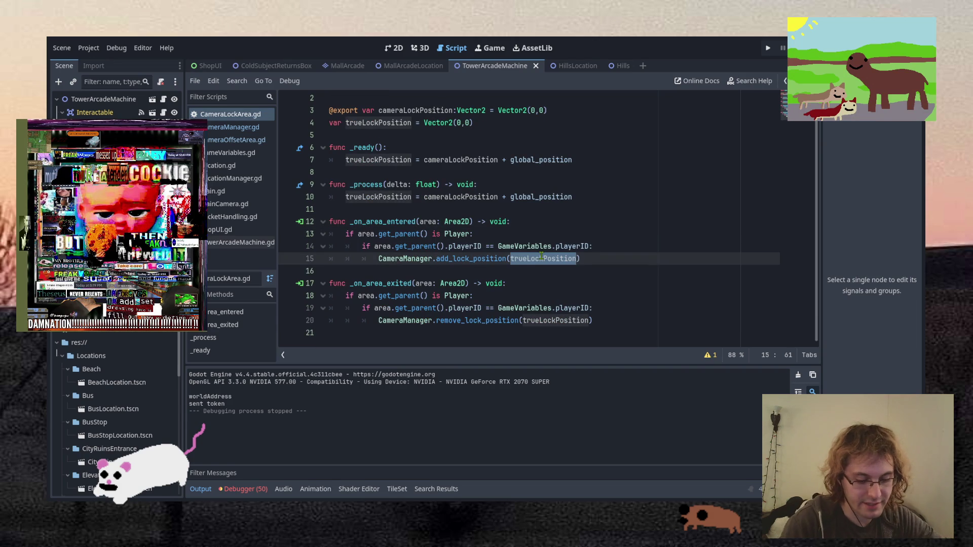
pyautogui.write('self')
pyautogui.doubleClick(562, 320)
pyautogui.write('self')
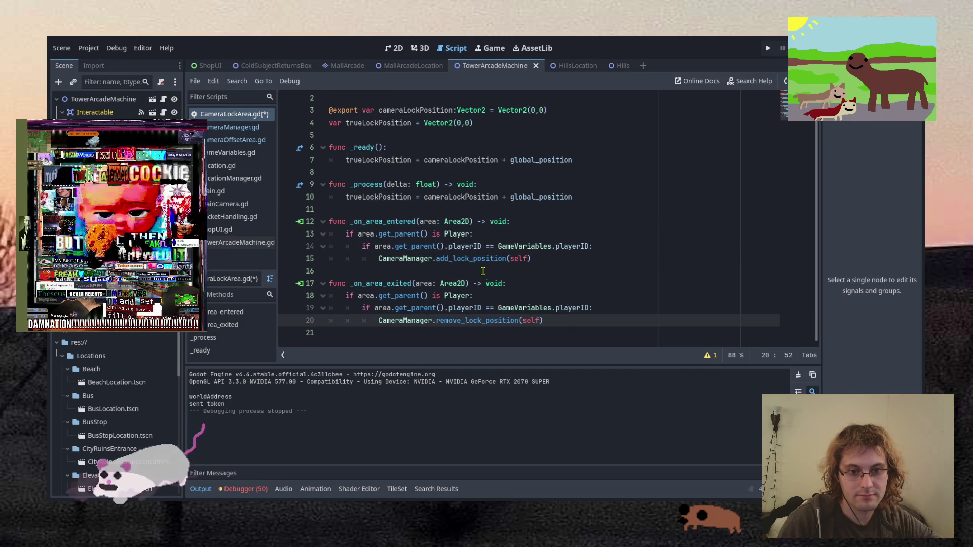
# Step: Rename the calls to add_lock and remove_lock and save CameraLockArea.gd
pyautogui.moveTo(507, 273); pyautogui.dragTo(471, 273)
pyautogui.press('BackSpace')
pyautogui.moveTo(481, 320); pyautogui.dragTo(517, 321)
pyautogui.press('BackSpace')
pyautogui.hotkey('ctrl', 's')
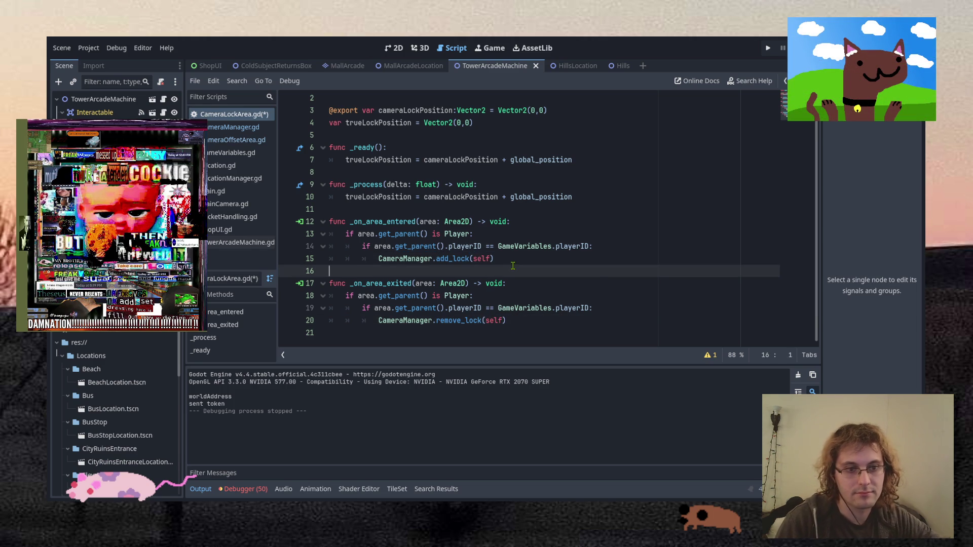
pyautogui.click(238, 127)
# Step: Rename remove_lock_position and add_lock_position to remove_lock and add_lock in CameraManager.gd
pyautogui.click(426, 235)
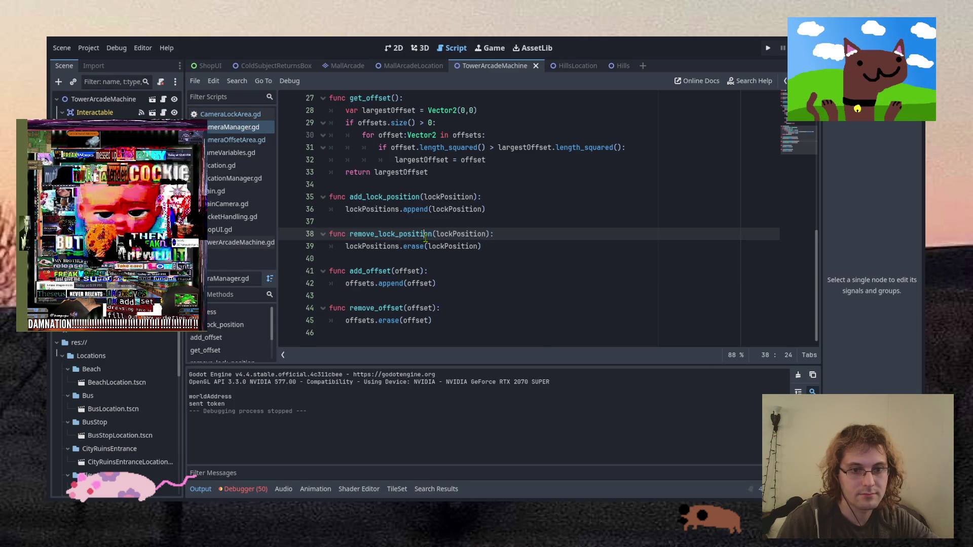
pyautogui.moveTo(431, 239); pyautogui.dragTo(399, 238)
pyautogui.press('BackSpace')
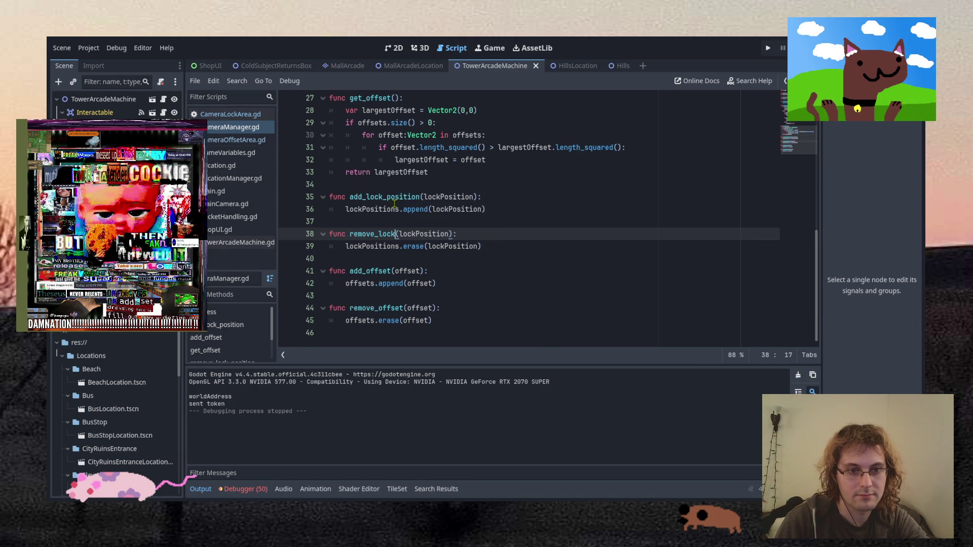
pyautogui.moveTo(384, 198); pyautogui.dragTo(420, 197)
pyautogui.press('BackSpace')
pyautogui.scroll(6, 425, 225)
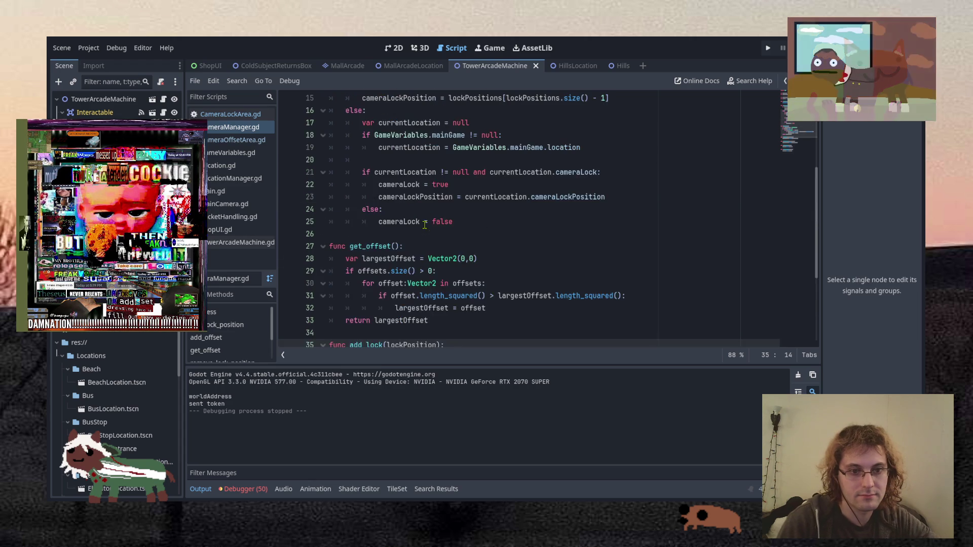
pyautogui.scroll(-6, 425, 224)
# Step: Rename lockPositions to locks and the lockPosition parameters to lock
pyautogui.moveTo(400, 210); pyautogui.dragTo(365, 211)
pyautogui.write('s')
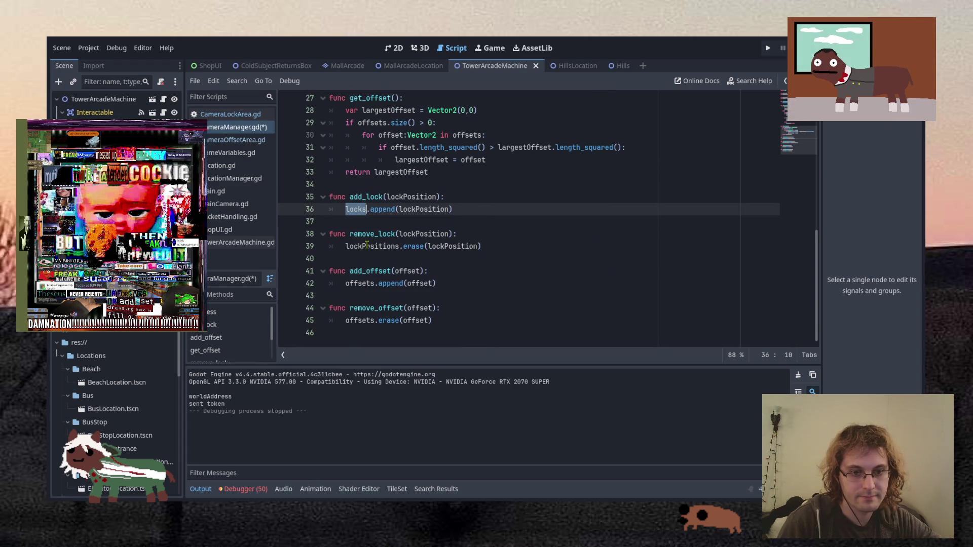
pyautogui.doubleClick(372, 246)
pyautogui.write('locks')
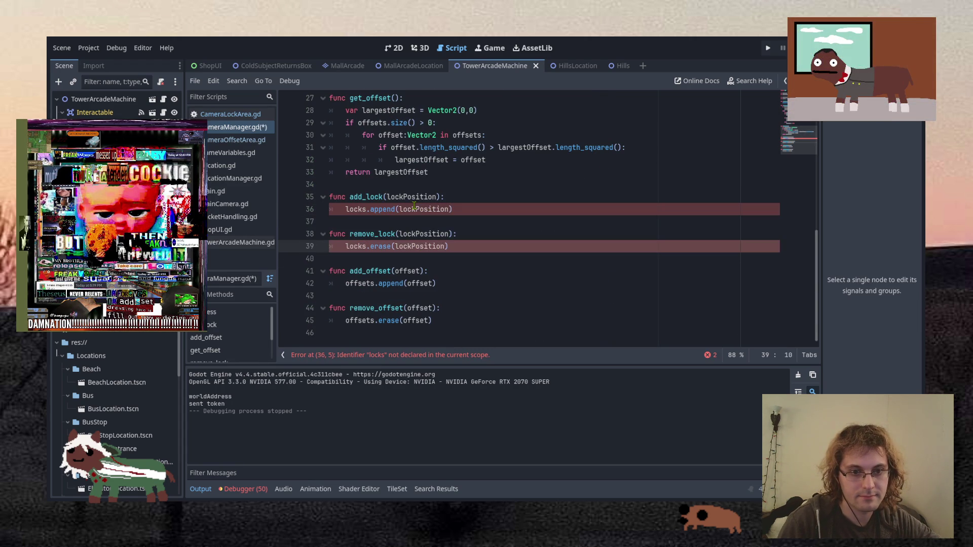
pyautogui.doubleClick(410, 197)
pyautogui.write('loc')
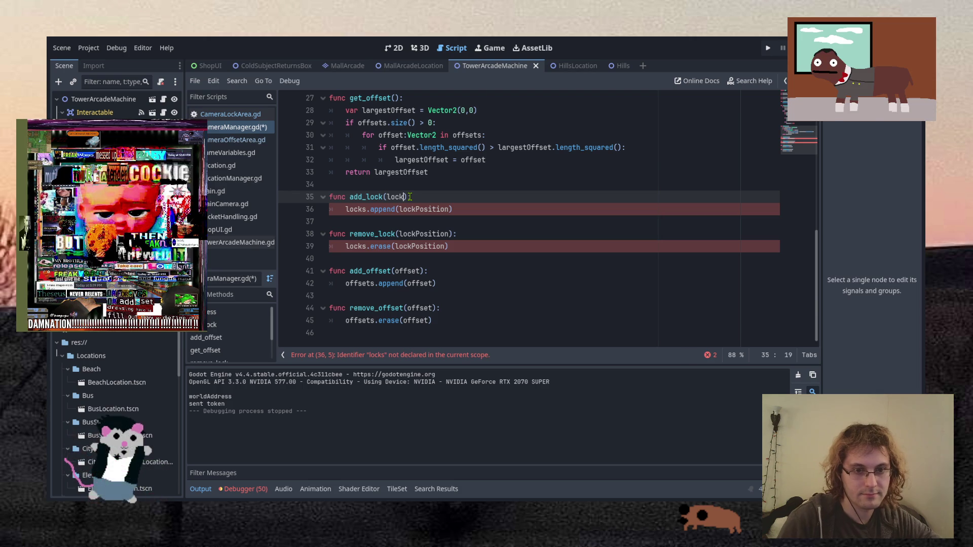
pyautogui.write('k')
pyautogui.doubleClick(424, 209)
pyautogui.write('lock')
pyautogui.doubleClick(407, 246)
pyautogui.write('lock')
pyautogui.scroll(2, 432, 219)
pyautogui.scroll(5, 433, 219)
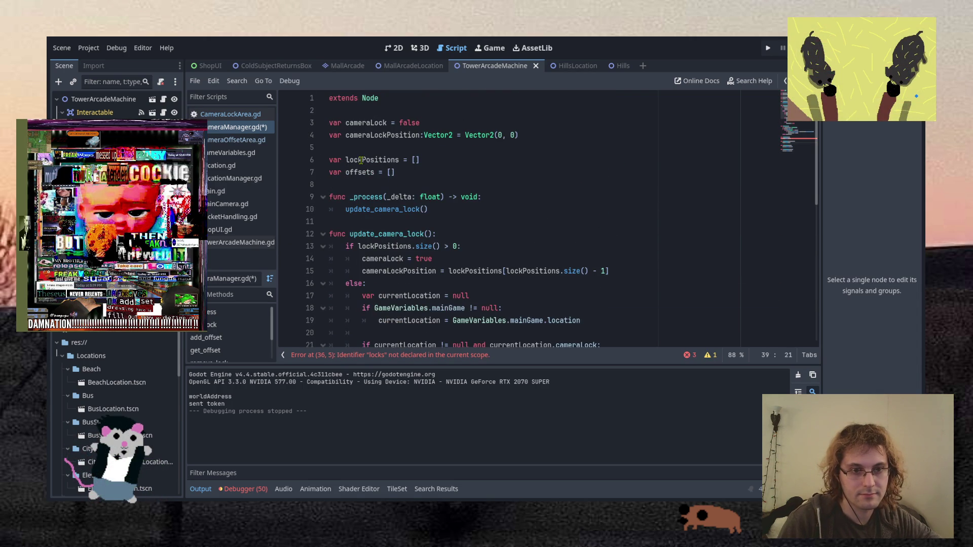
pyautogui.doubleClick(361, 160)
pyautogui.write('locks')
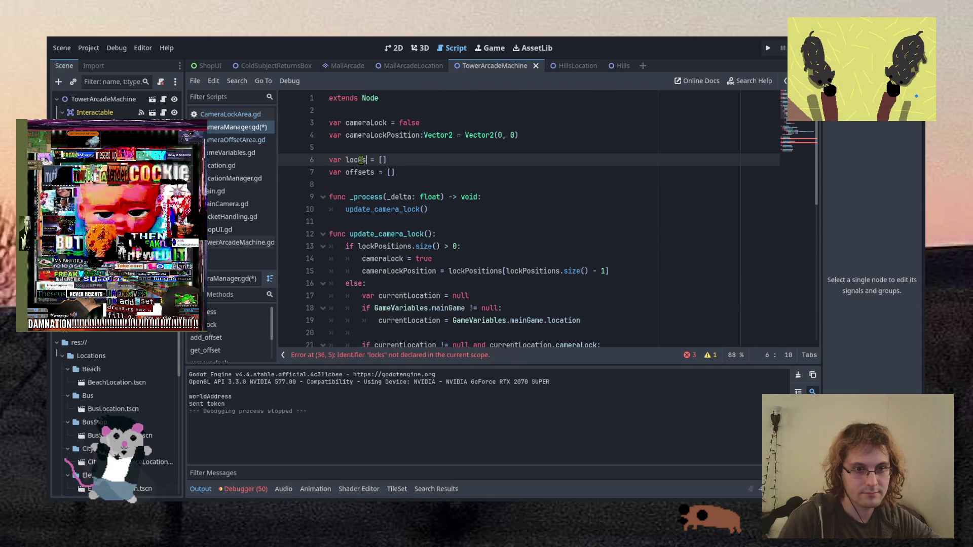
# Step: Make update_camera_lock read the newest lock's .trueLockPosition
pyautogui.scroll(-3, 432, 172)
pyautogui.click(432, 173)
pyautogui.doubleClick(425, 160)
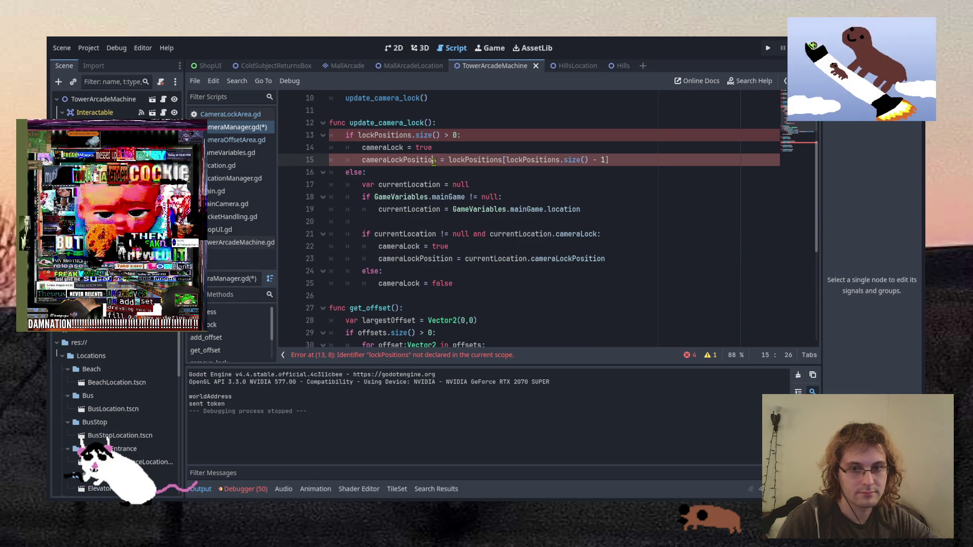
pyautogui.click(425, 160)
pyautogui.doubleClick(383, 135)
pyautogui.write('lock')
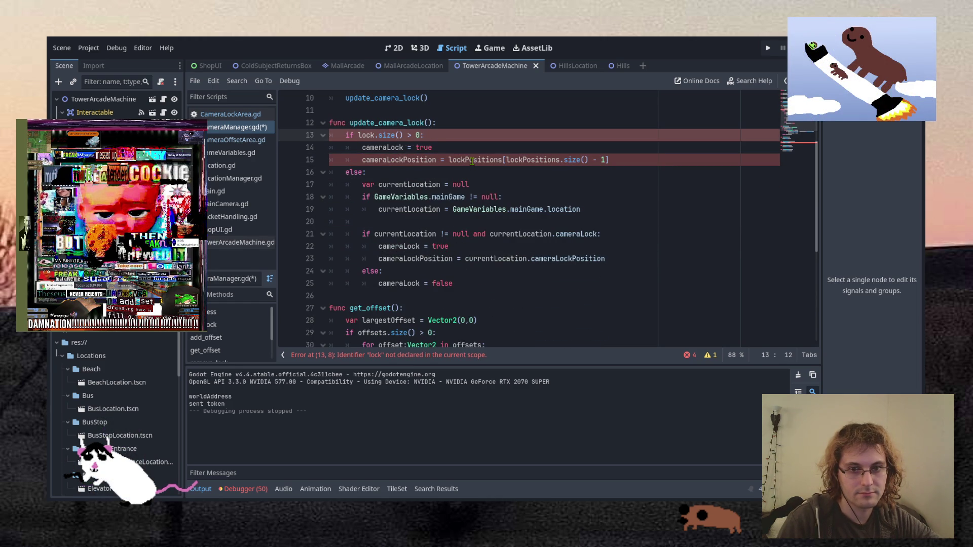
pyautogui.doubleClick(472, 161)
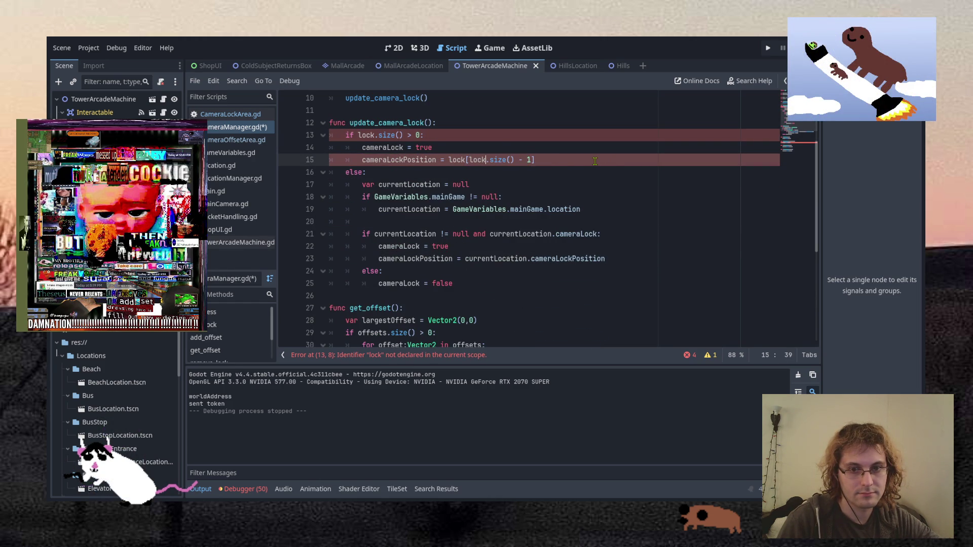
pyautogui.click(231, 114)
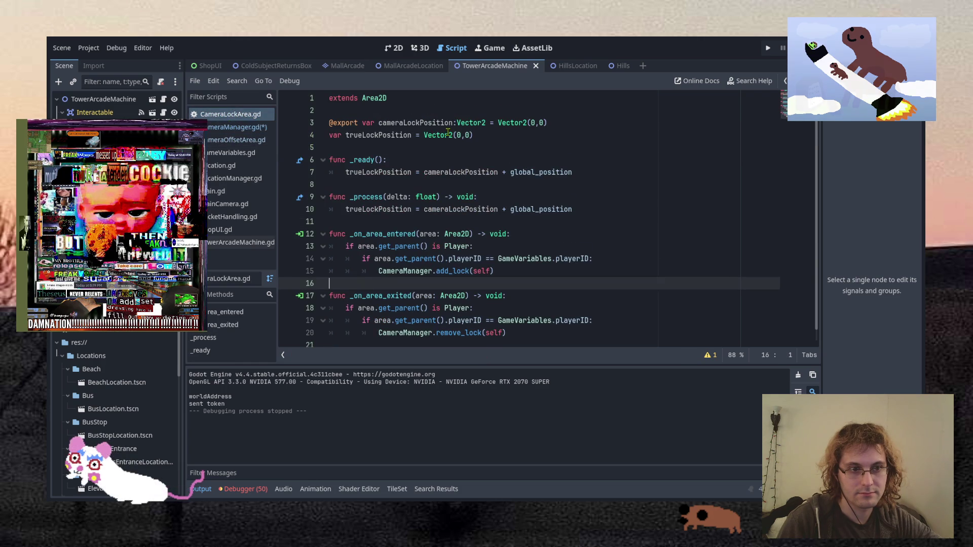
pyautogui.click(383, 135)
pyautogui.hotkey('alt', 'Left')
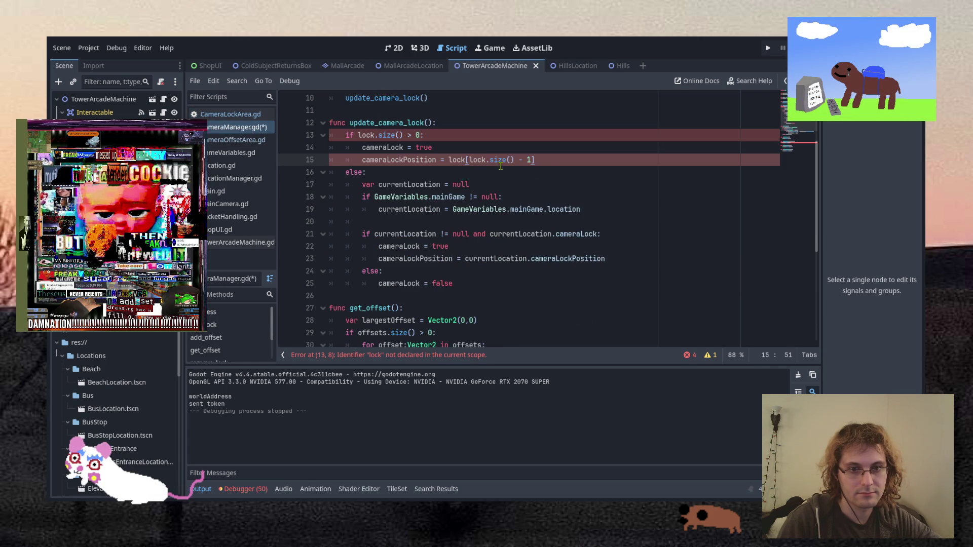
pyautogui.write('.trueLockPosition')
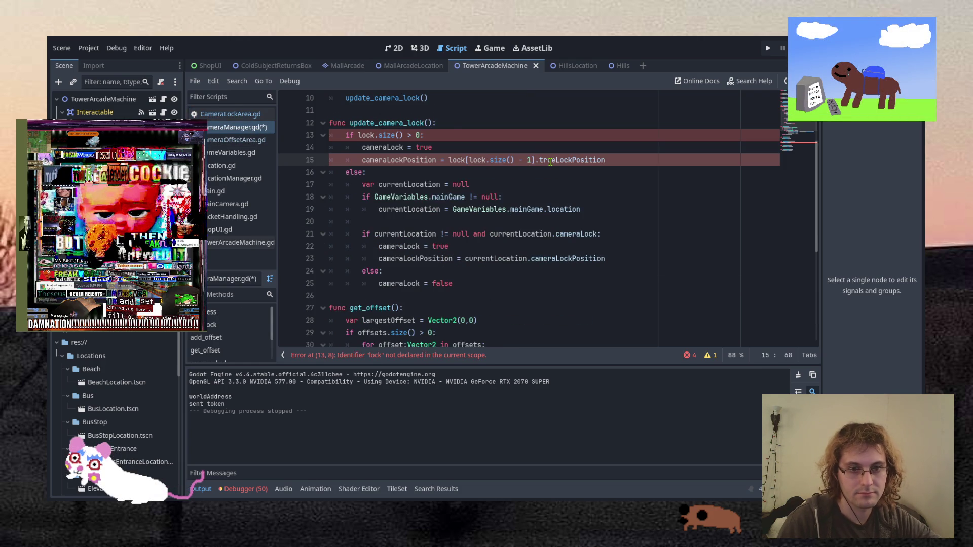
# Step: Fix the remaining references to use locks and save CameraManager.gd
pyautogui.click(431, 133)
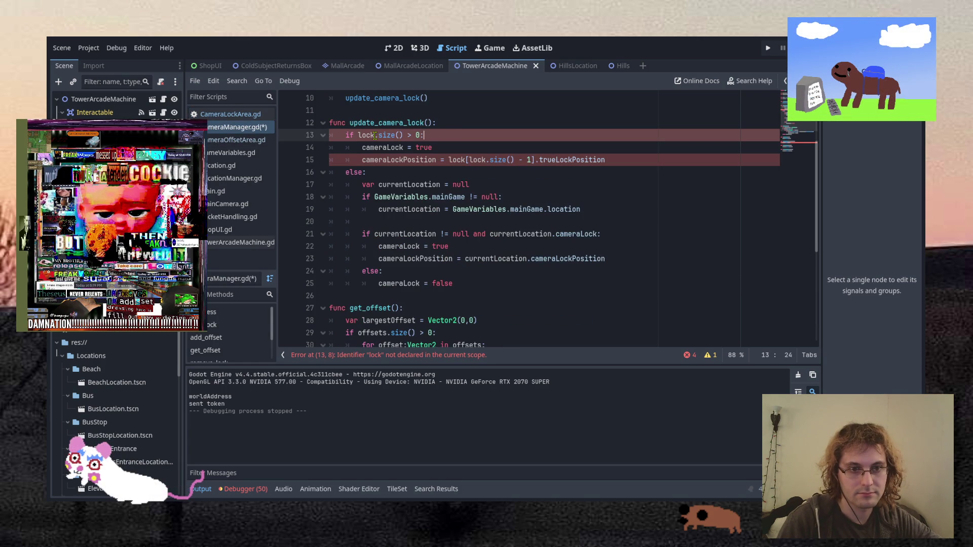
pyautogui.write('s')
pyautogui.click(466, 160)
pyautogui.write('s')
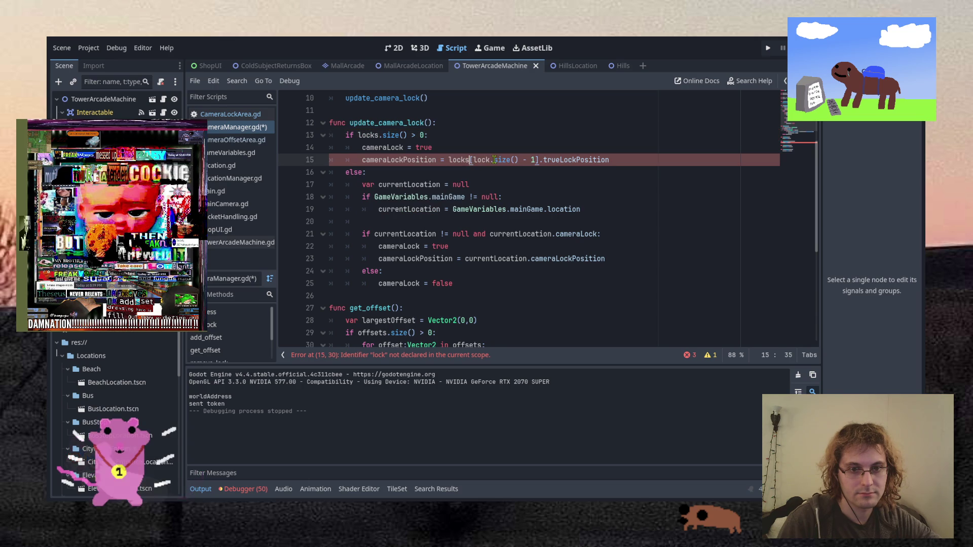
pyautogui.click(487, 159)
pyautogui.scroll(3, 492, 213)
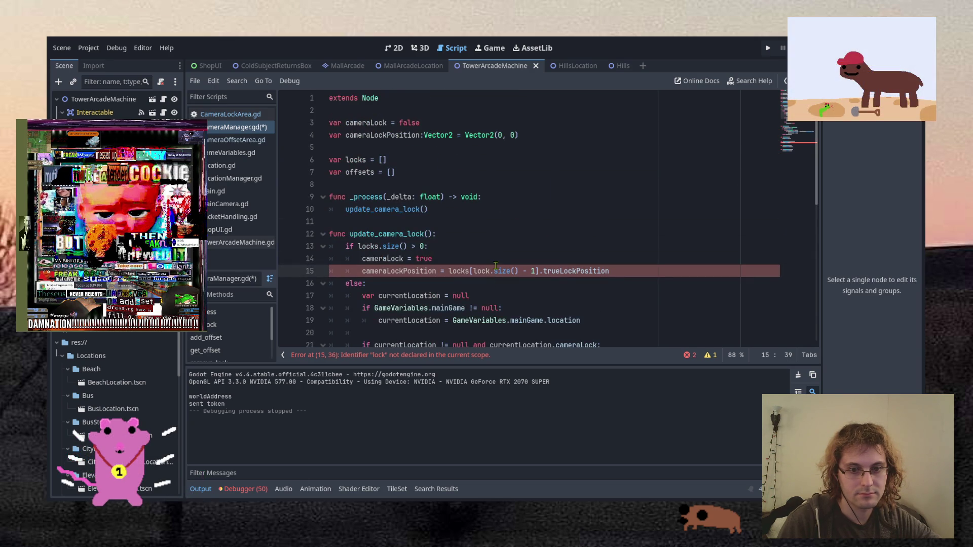
pyautogui.write('s')
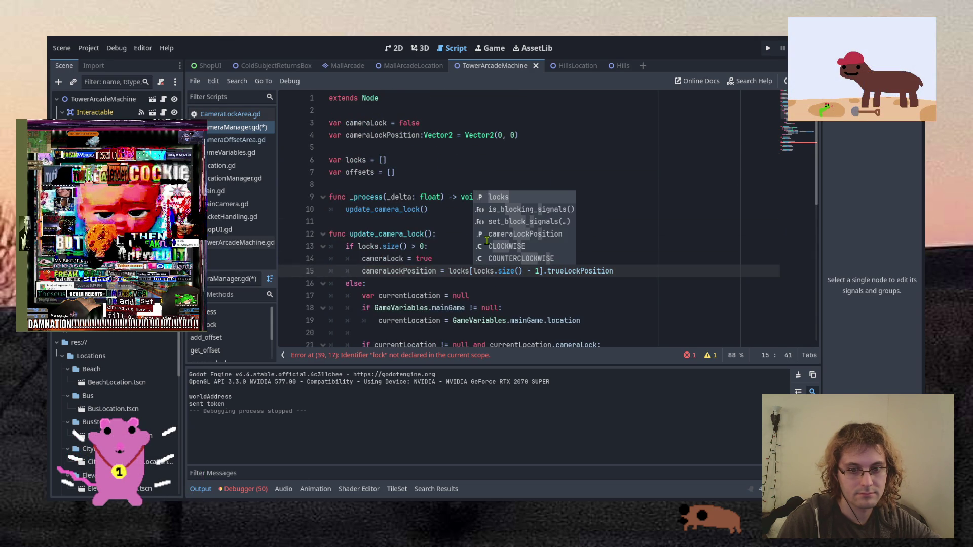
pyautogui.click(450, 234)
pyautogui.scroll(-6, 451, 235)
pyautogui.hotkey('ctrl', 's')
# Step: Rename the remove_lock parameter to lock and run the project
pyautogui.scroll(-3, 451, 235)
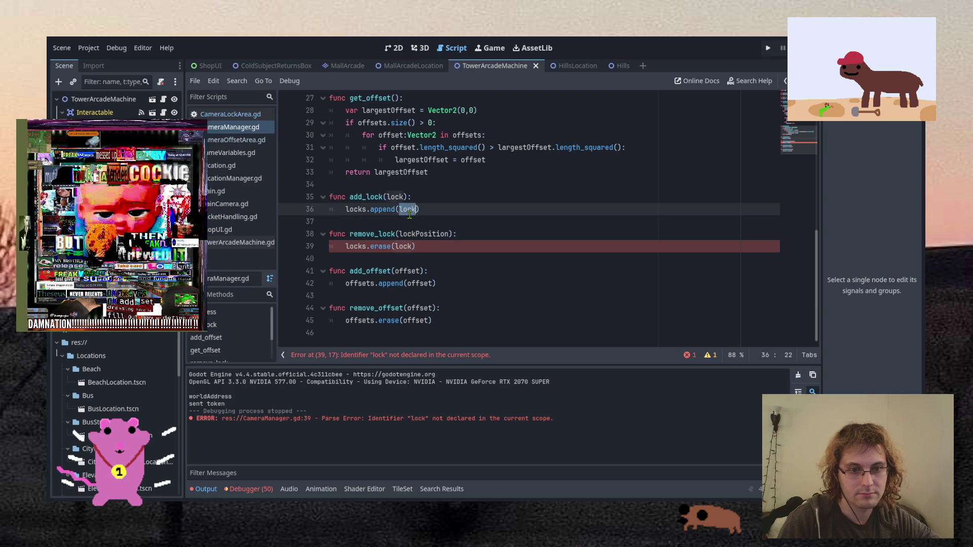
pyautogui.doubleClick(426, 234)
pyautogui.write('lock')
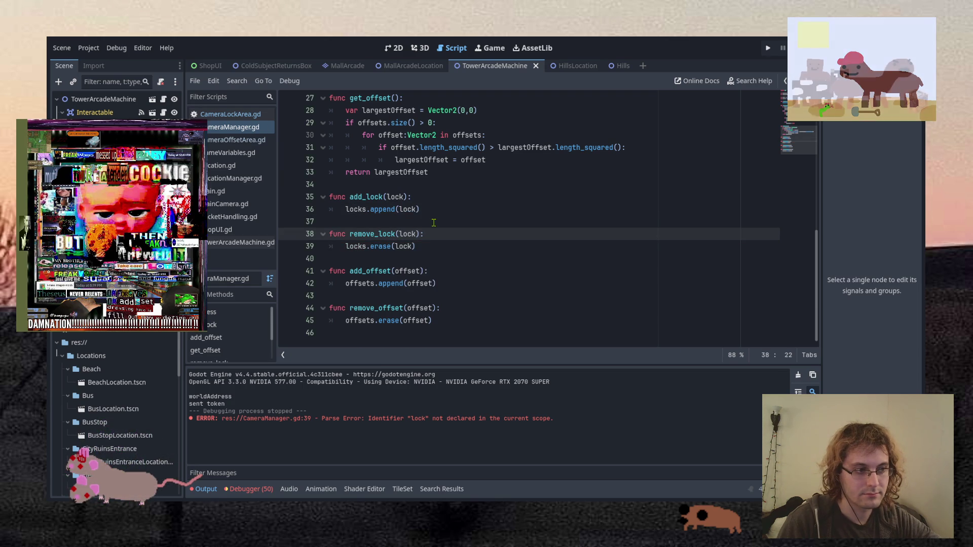
pyautogui.click(768, 47)
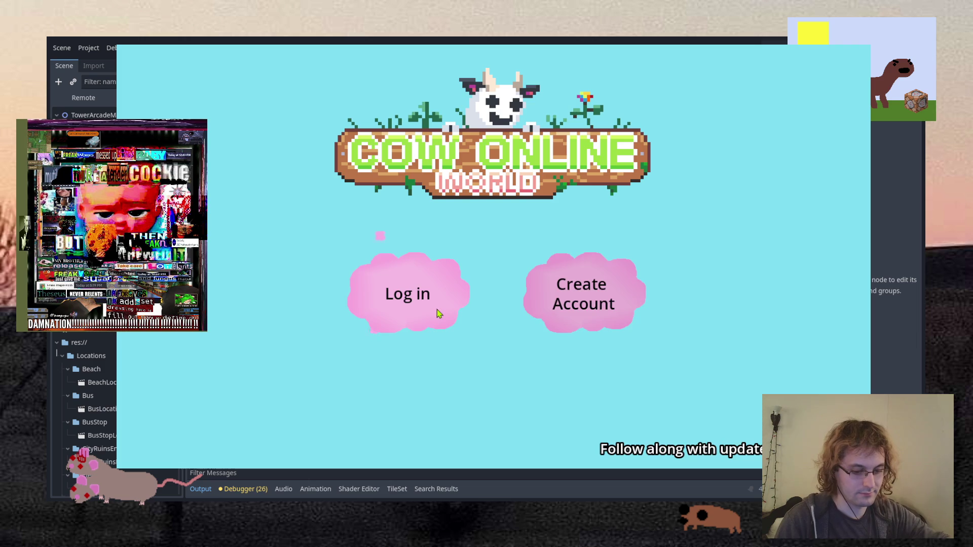
# Step: Log in with the account name and password and enter Cow Online World 1
pyautogui.click(437, 309)
pyautogui.click(470, 322)
pyautogui.write('bee')
pyautogui.click(470, 358)
pyautogui.write('be')
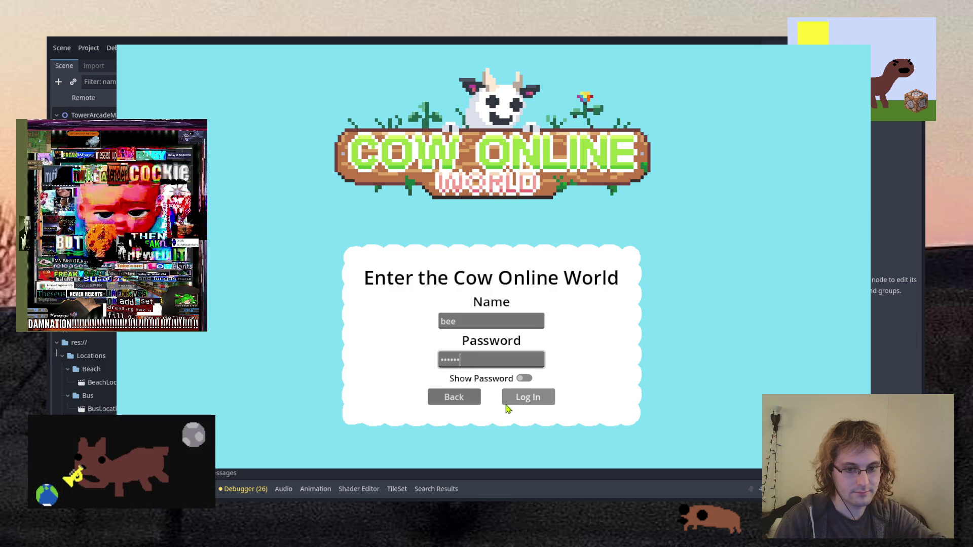
pyautogui.click(518, 400)
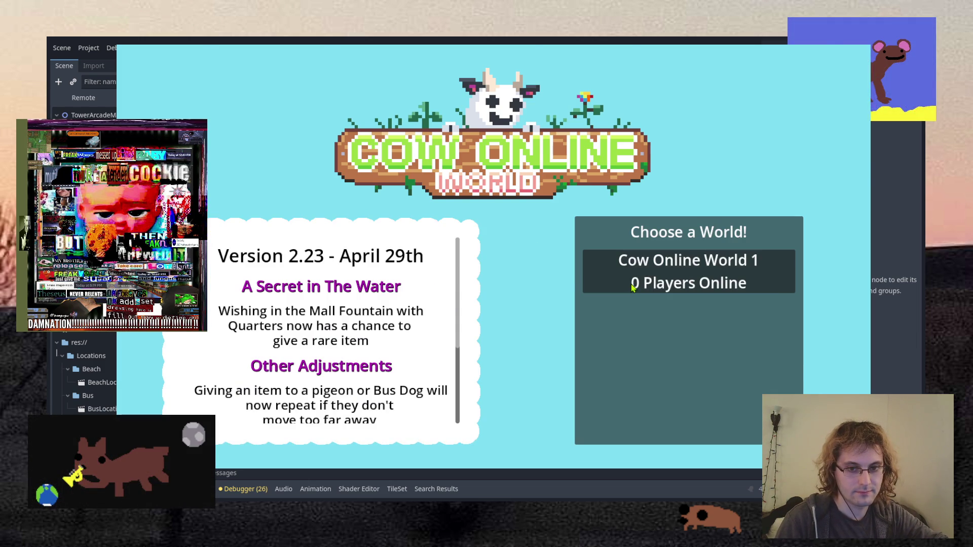
pyautogui.click(633, 288)
# Step: Walk the player over the confetti carpet up to the Tower arcade controls
pyautogui.click(483, 338)
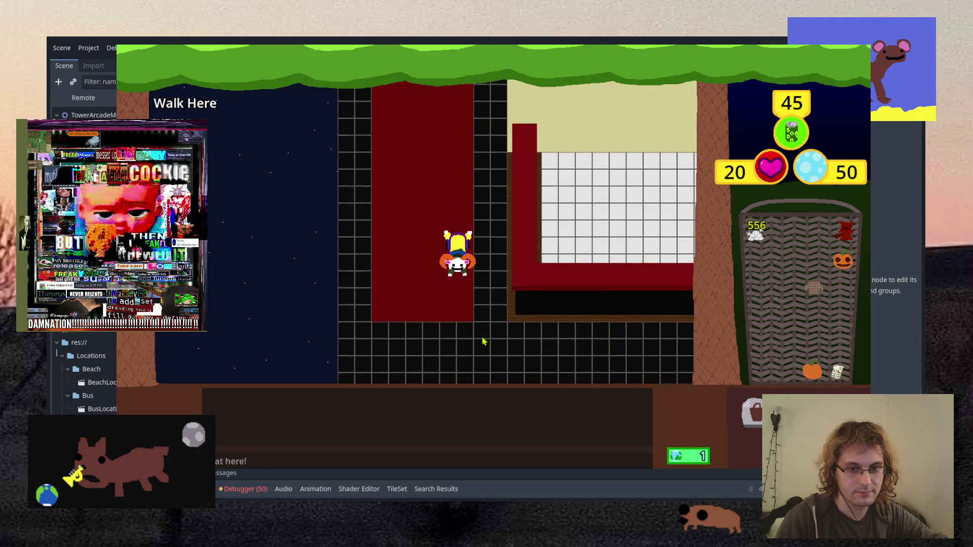
pyautogui.click(574, 302)
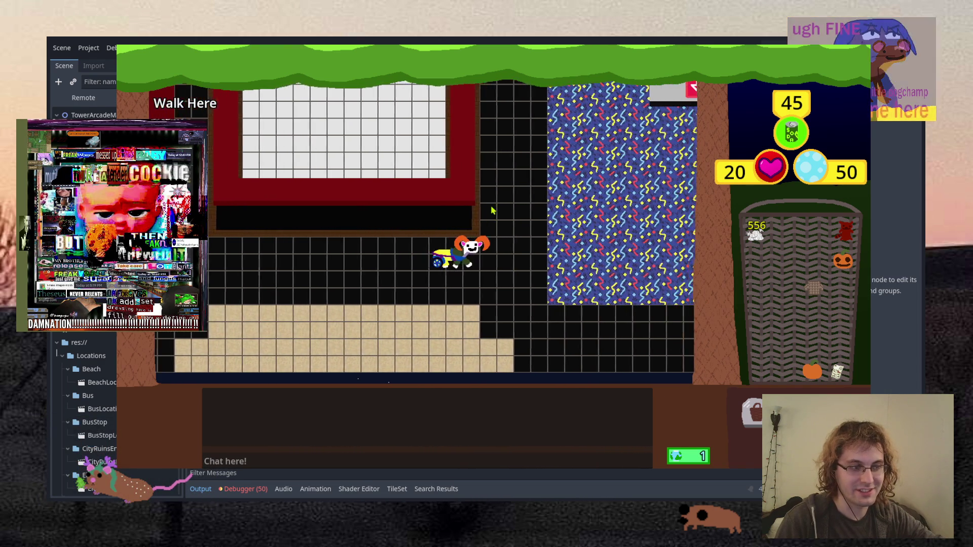
pyautogui.click(492, 211)
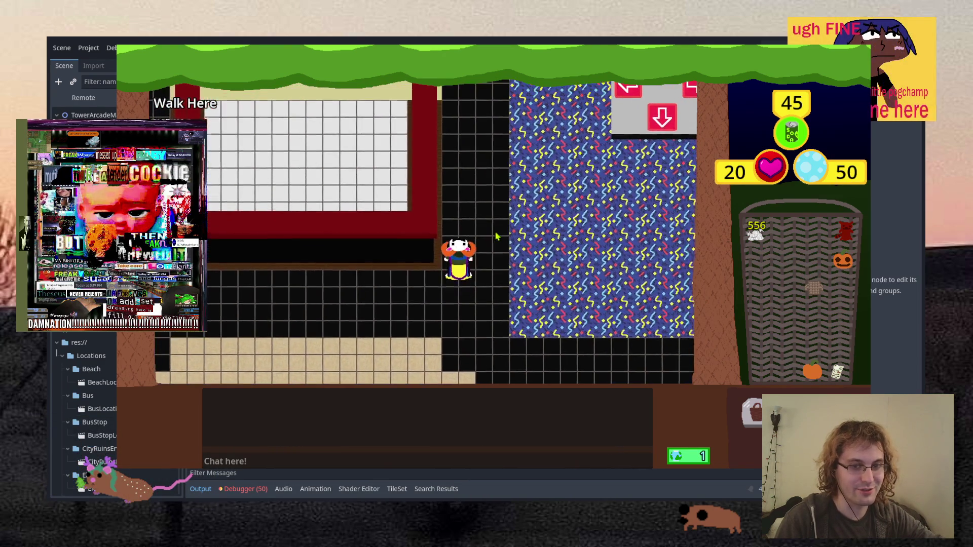
pyautogui.click(494, 210)
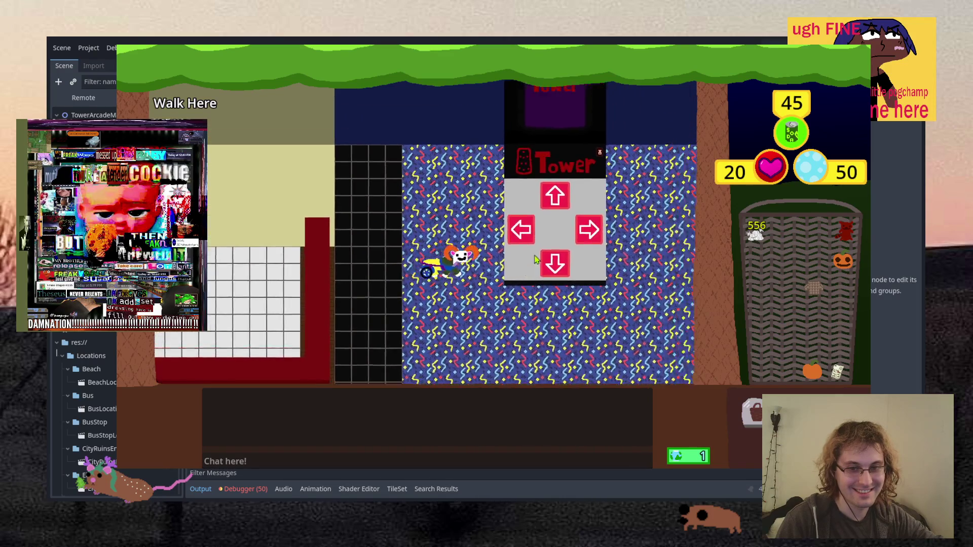
pyautogui.click(535, 260)
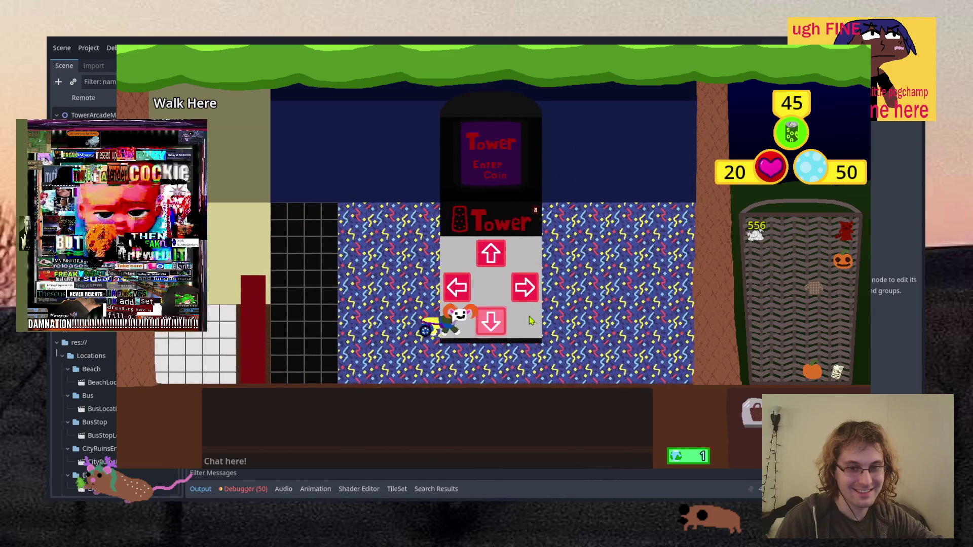
pyautogui.click(404, 263)
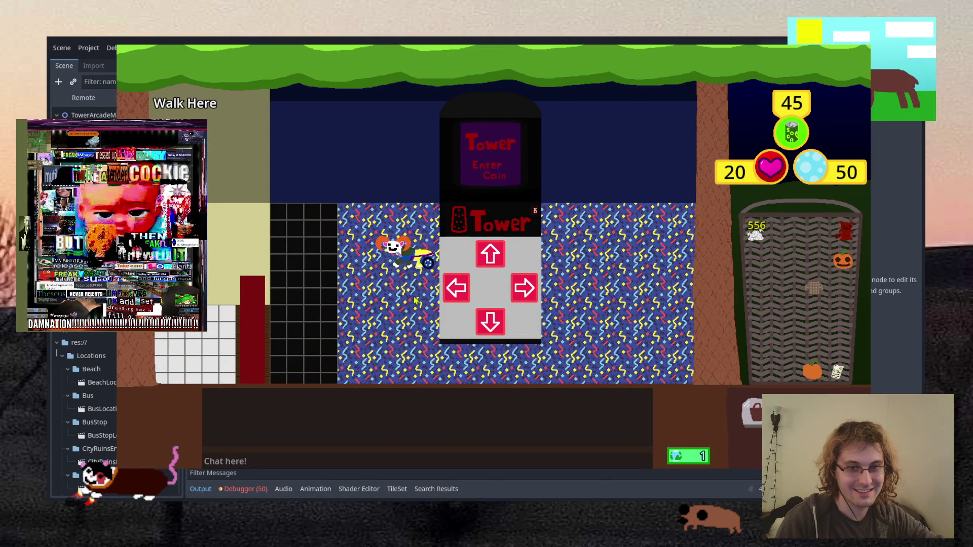
pyautogui.click(365, 306)
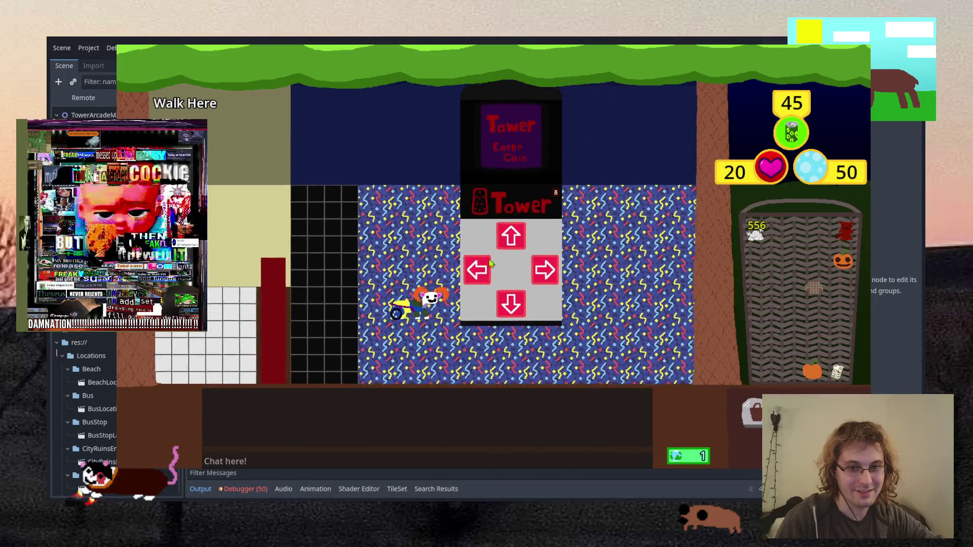
pyautogui.click(490, 263)
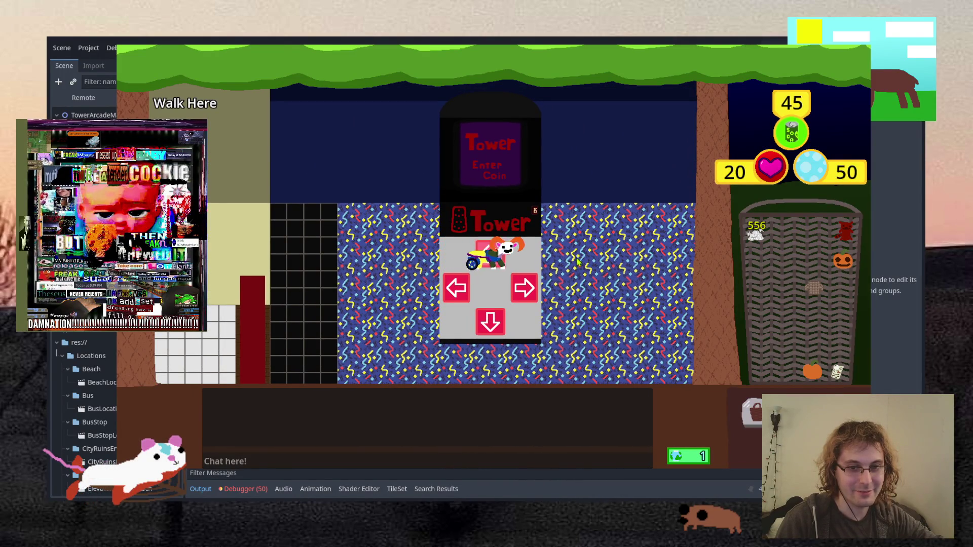
# Step: Step across the up, left, down and right arrow pads, then stop the game
pyautogui.click(538, 258)
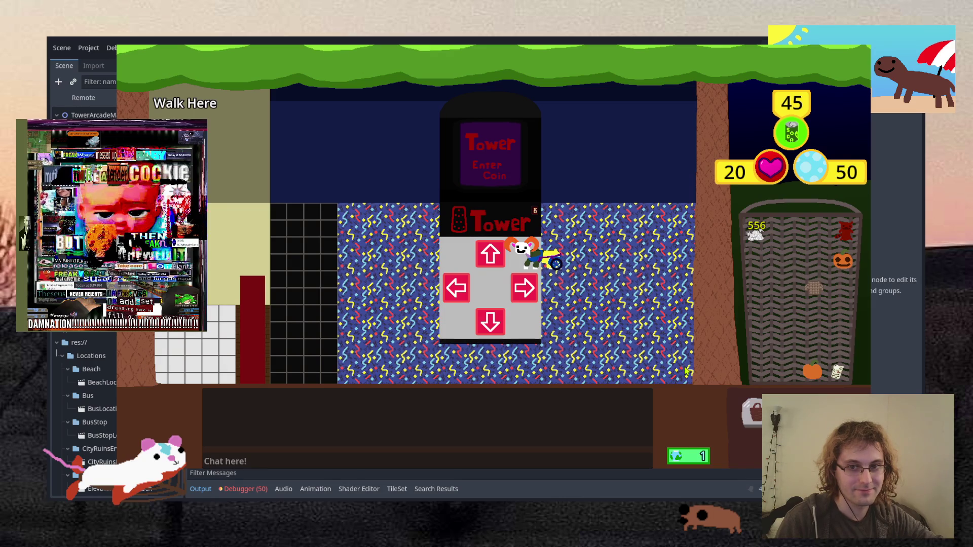
pyautogui.click(666, 311)
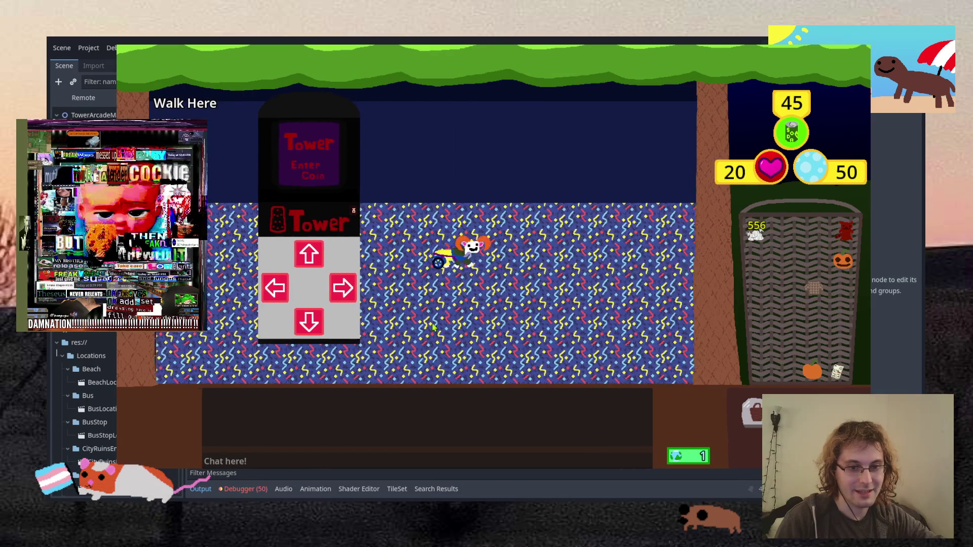
pyautogui.click(418, 266)
pyautogui.click(439, 133)
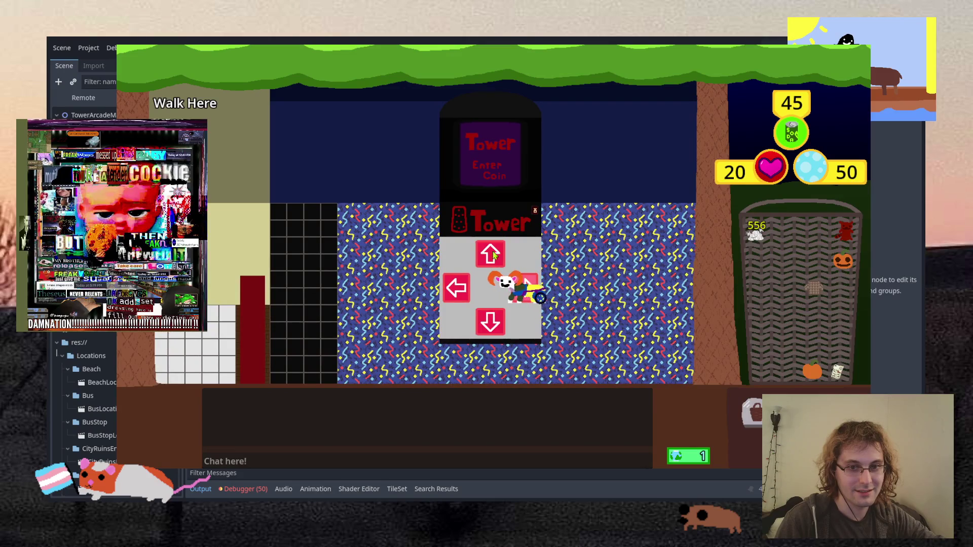
pyautogui.click(494, 256)
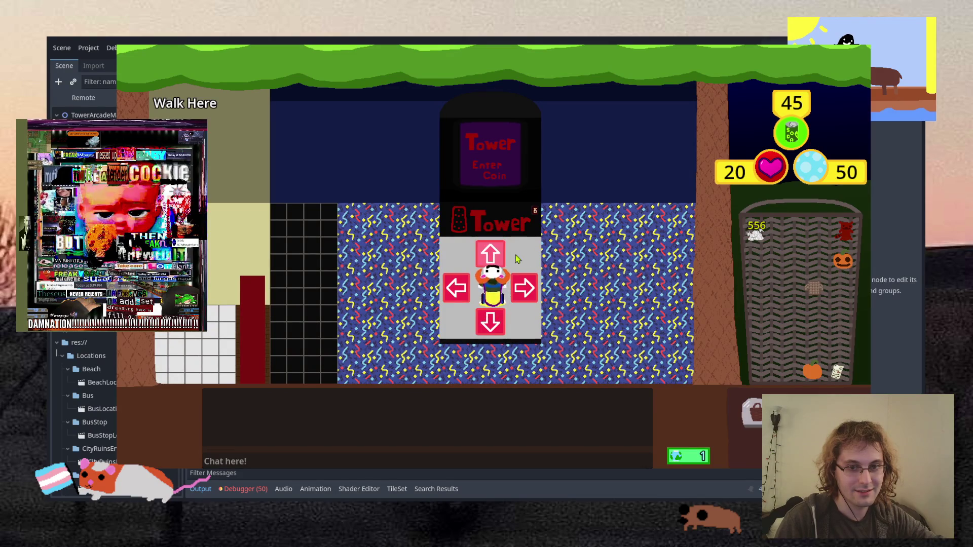
pyautogui.click(456, 289)
pyautogui.click(489, 338)
pyautogui.click(529, 270)
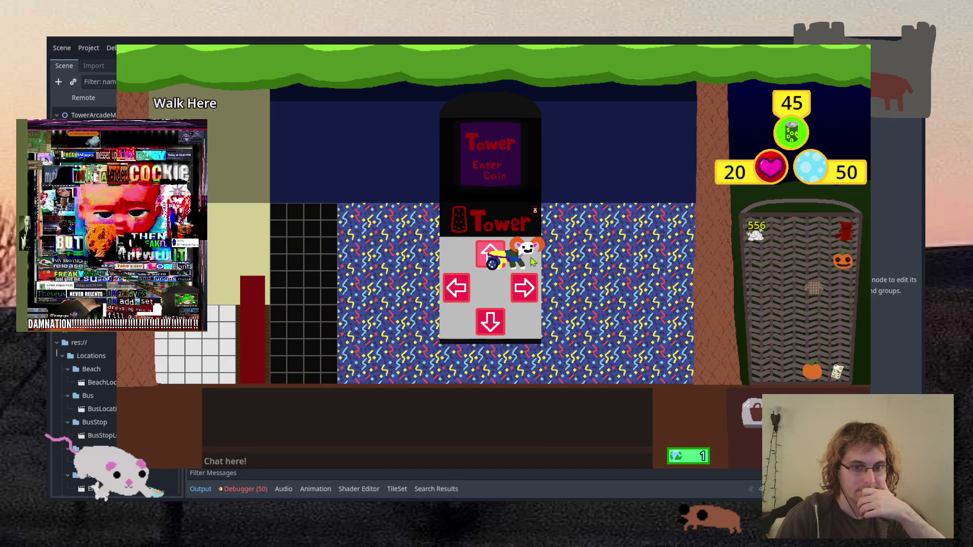
pyautogui.click(529, 287)
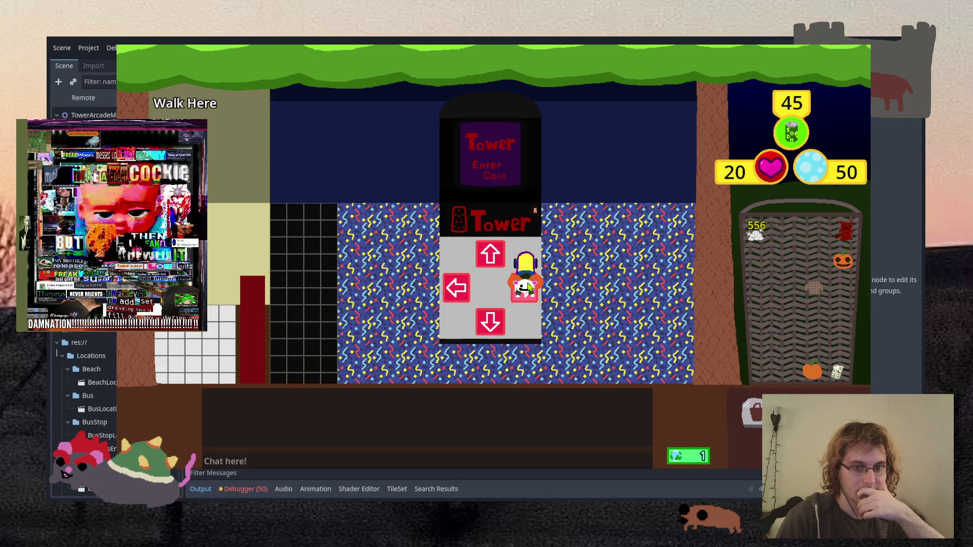
pyautogui.click(490, 257)
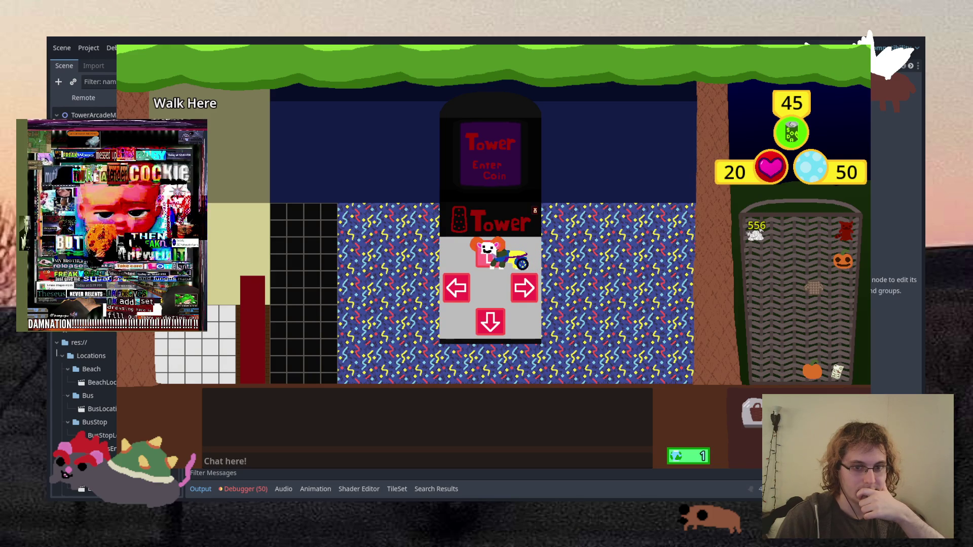
pyautogui.press('F8')
# Step: In the 2D view, enter -92 for the CameraLockArea's Camera Lock x, then play the game
pyautogui.scroll(6, 441, 181)
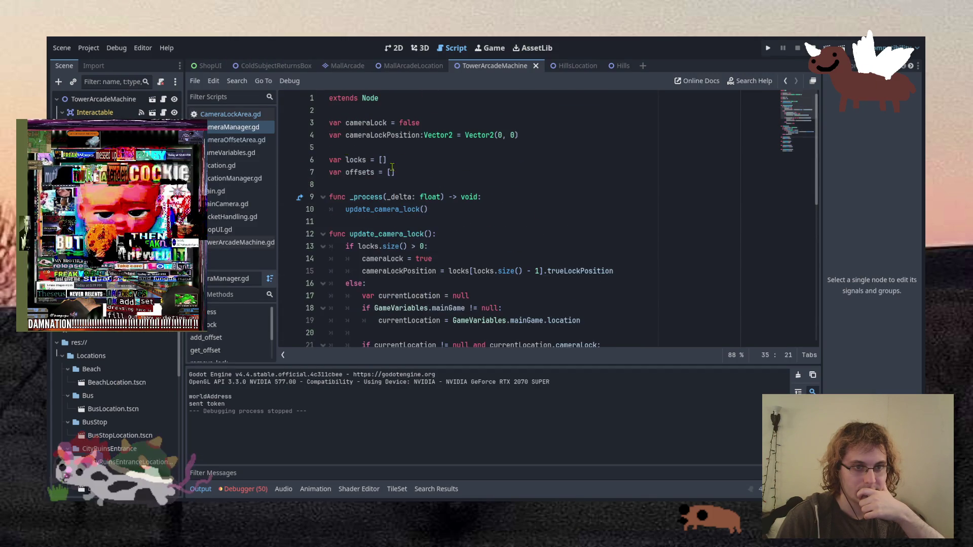
pyautogui.click(247, 115)
pyautogui.click(395, 49)
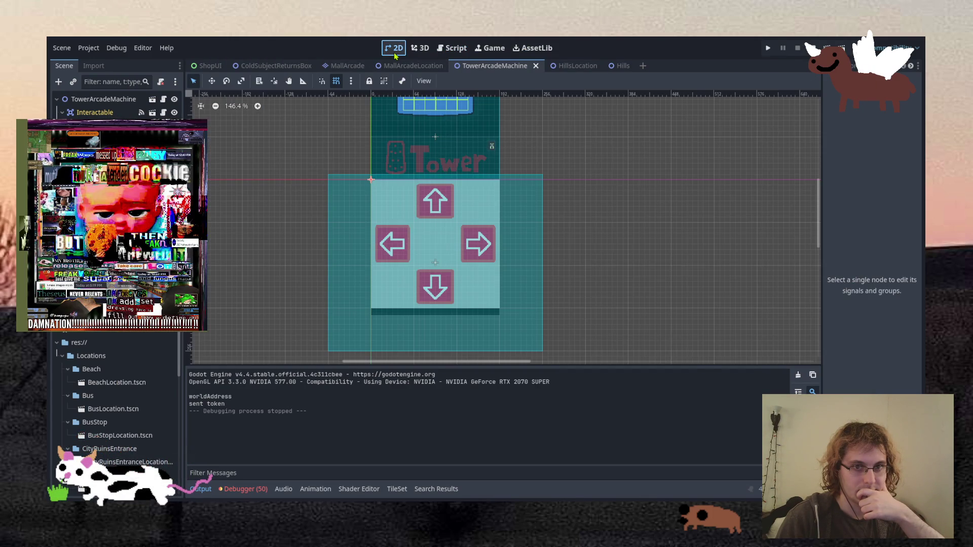
pyautogui.scroll(-2, 457, 203)
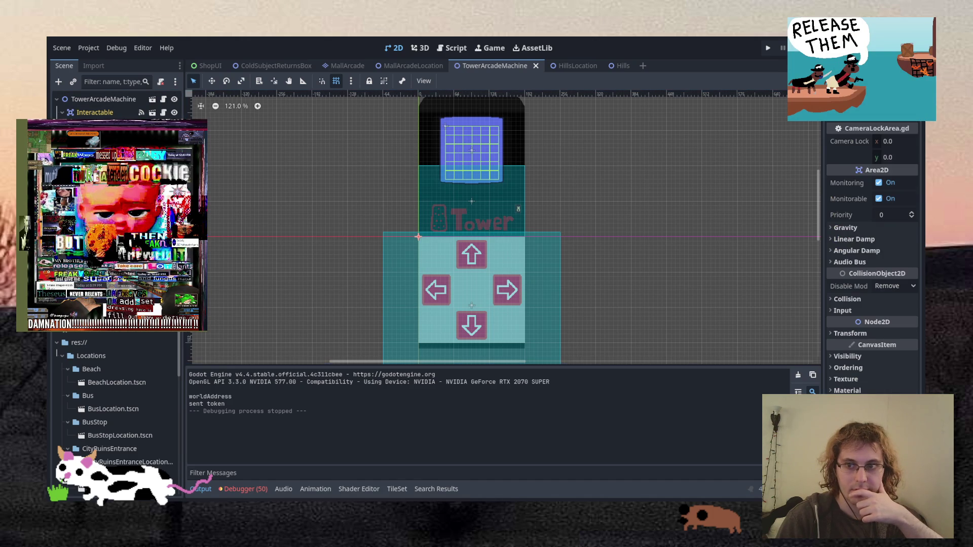
pyautogui.click(904, 142)
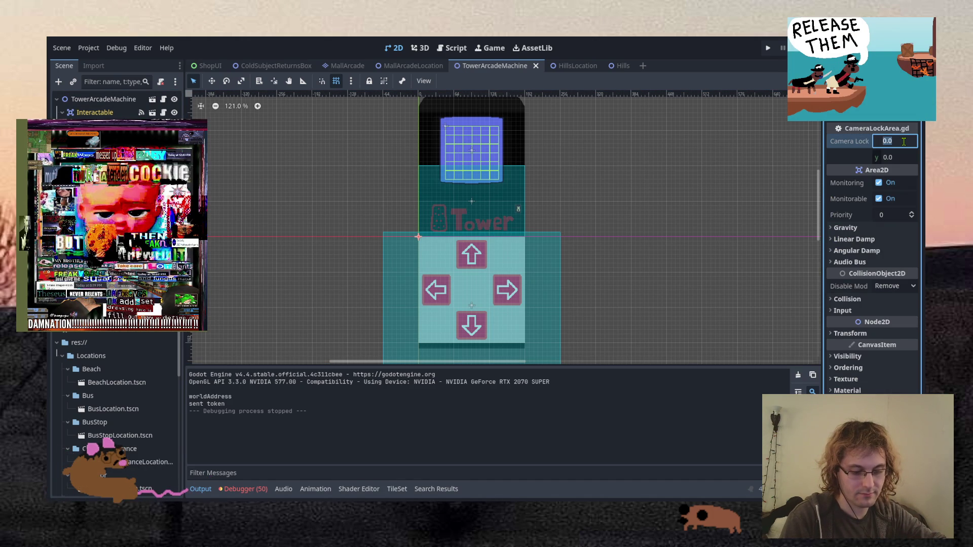
pyautogui.write('-92')
pyautogui.press('Return')
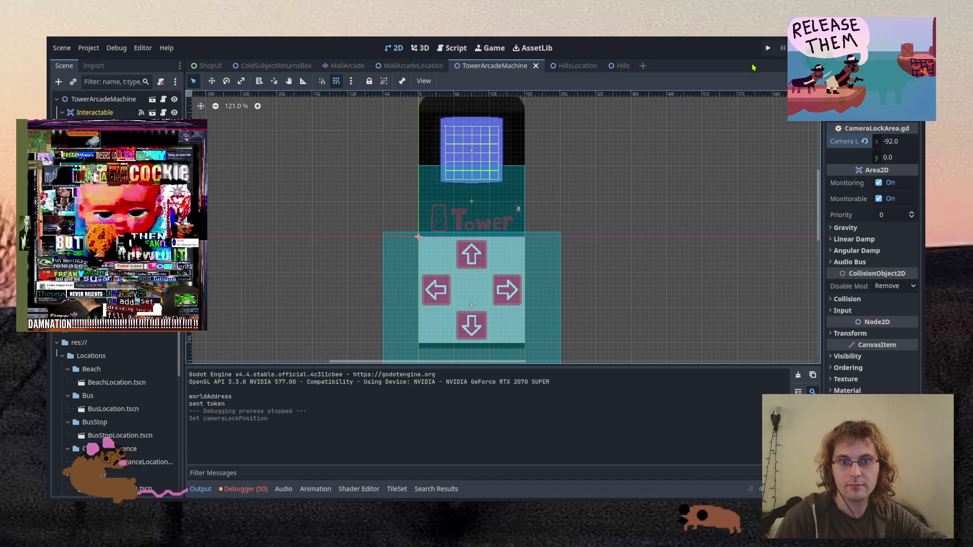
pyautogui.click(768, 48)
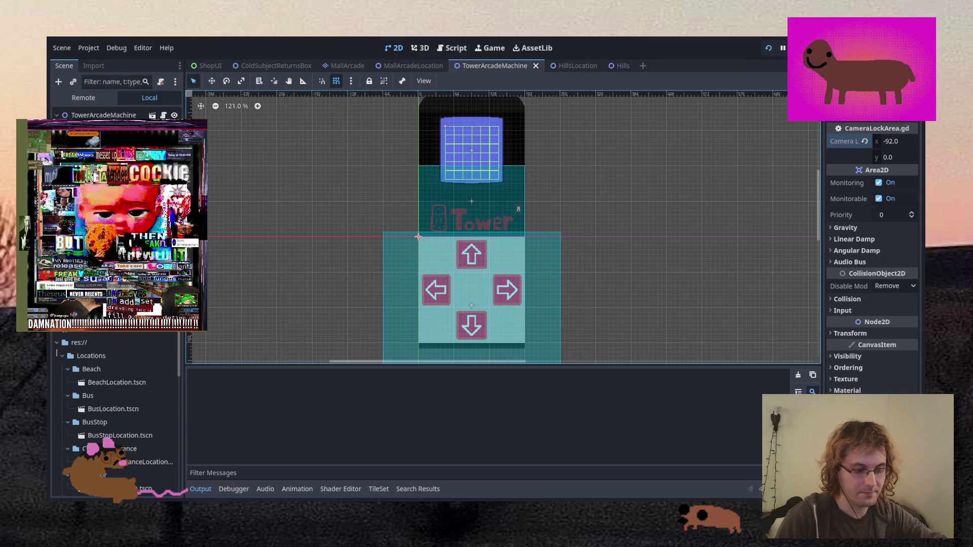
# Step: Log into the running game with the player name and password
pyautogui.write('bee')
pyautogui.press('Tab')
pyautogui.click(531, 404)
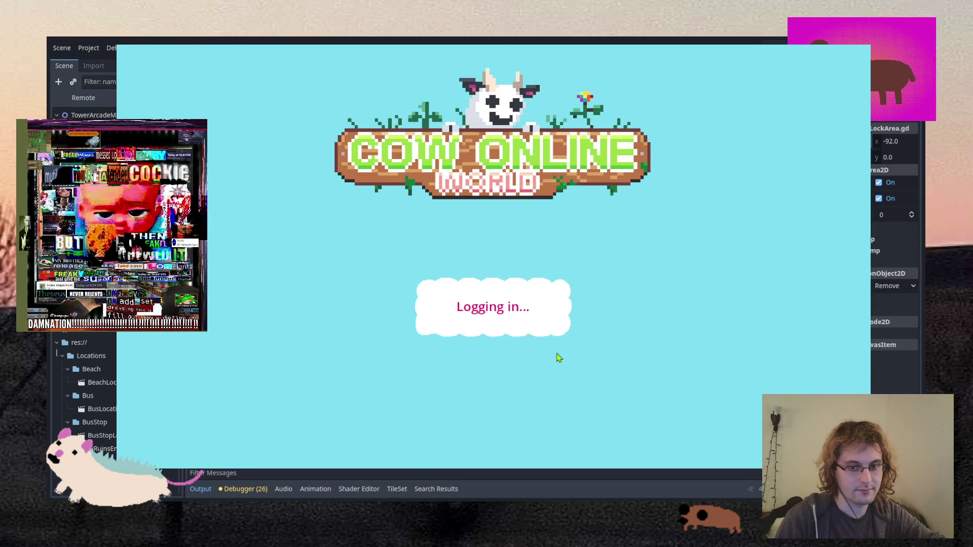
# Step: Join Cow Online World 1, walk onto the left-arrow pad to check the framing, then stop the game
pyautogui.click(623, 266)
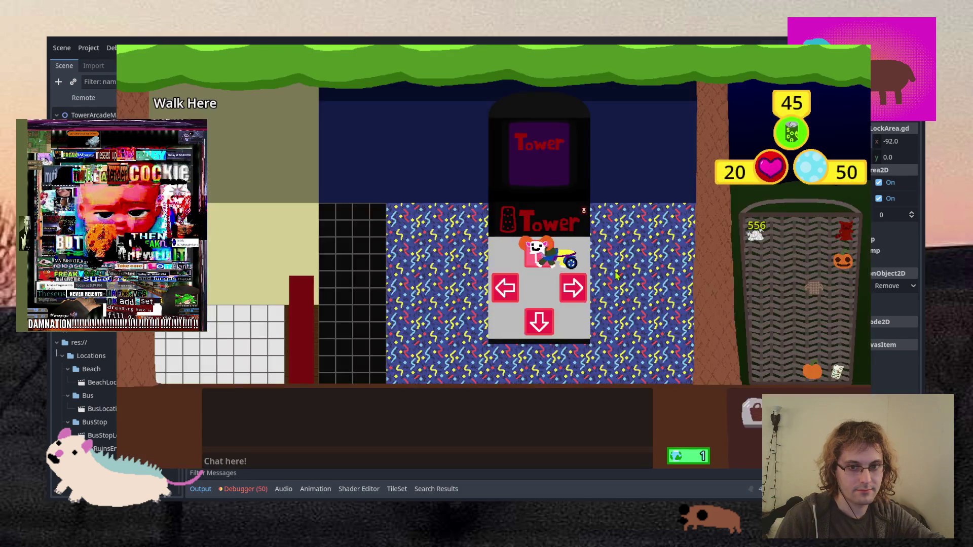
pyautogui.click(506, 299)
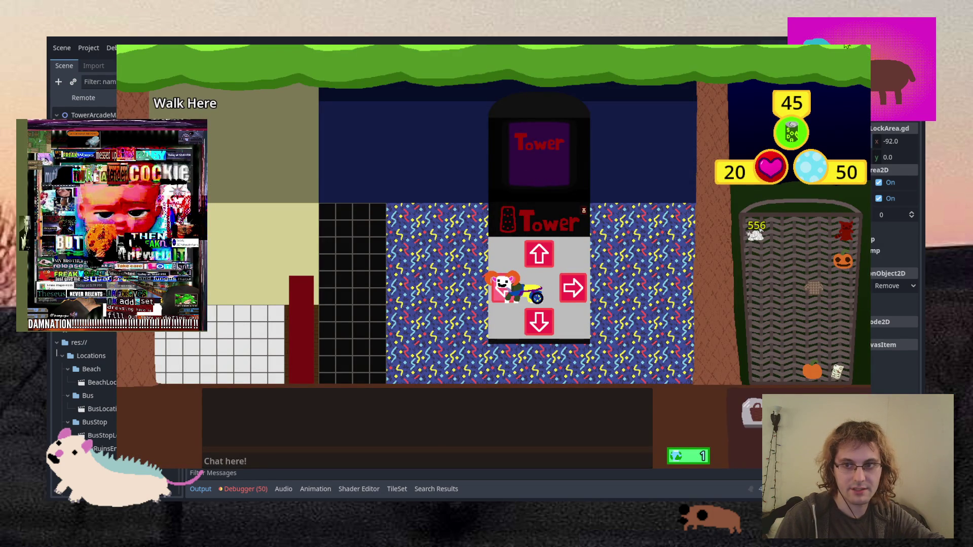
pyautogui.hotkey('alt', 'F4')
pyautogui.click(889, 143)
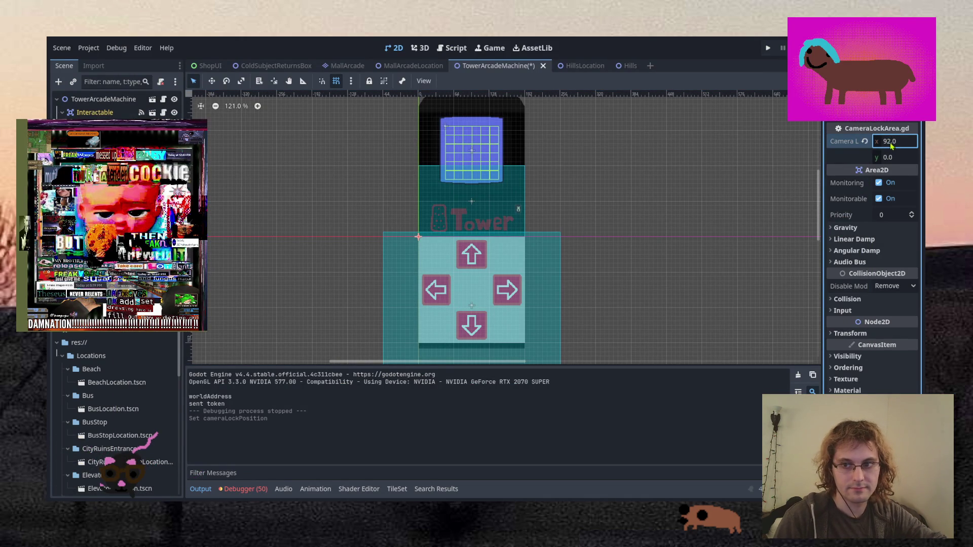
# Step: Change the Camera Lock x to 128 and save the Tower arcade scene
pyautogui.moveTo(889, 141); pyautogui.dragTo(869, 144)
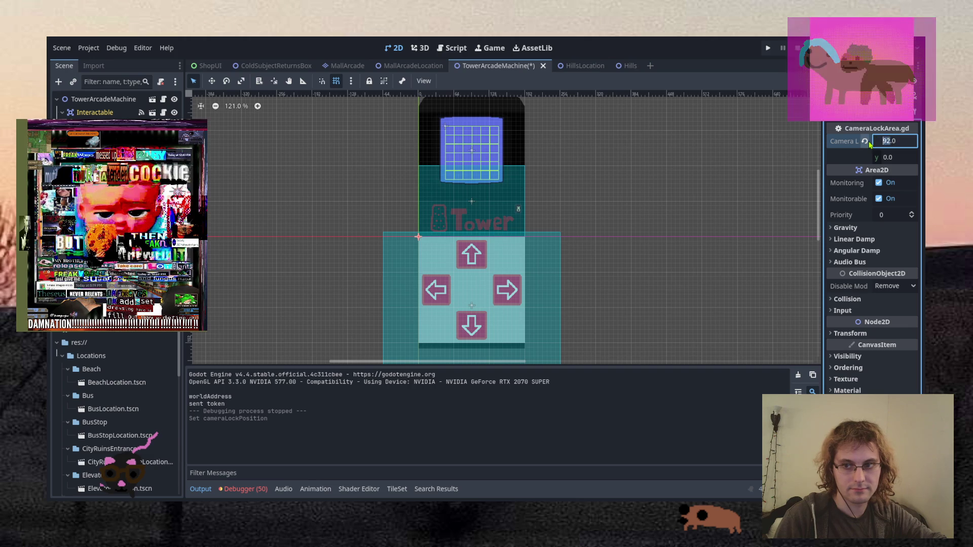
pyautogui.hotkey('ctrl', 's')
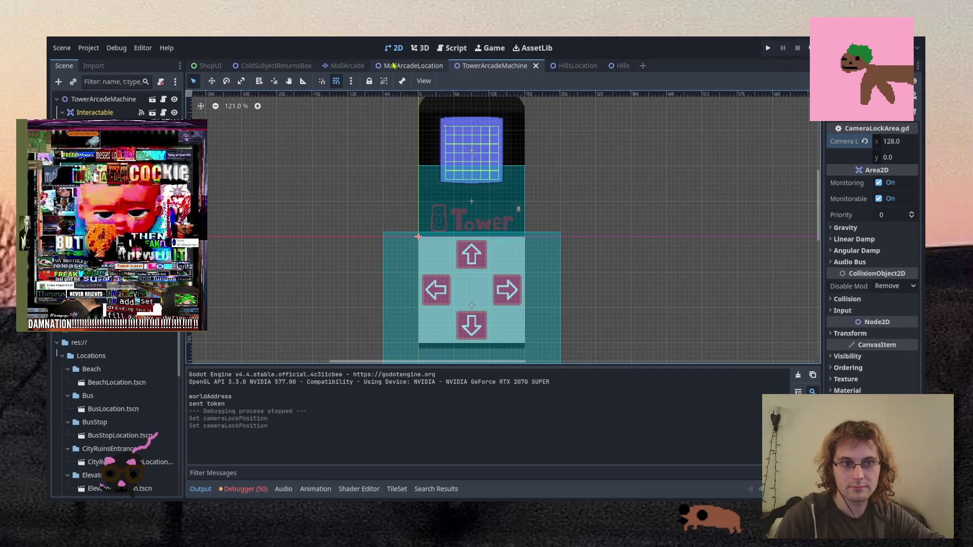
pyautogui.click(455, 51)
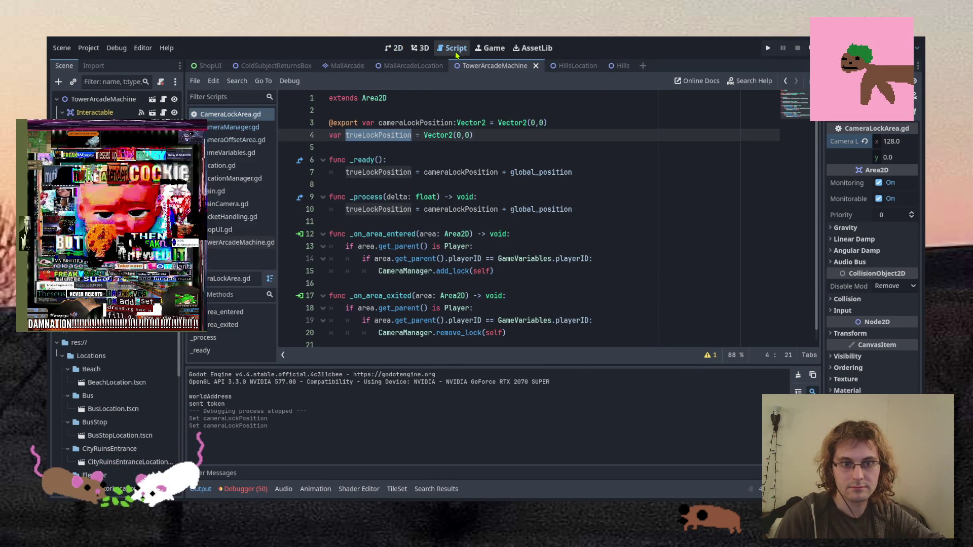
# Step: Open CameraManager.gd in the script editor and scroll through its code
pyautogui.click(228, 127)
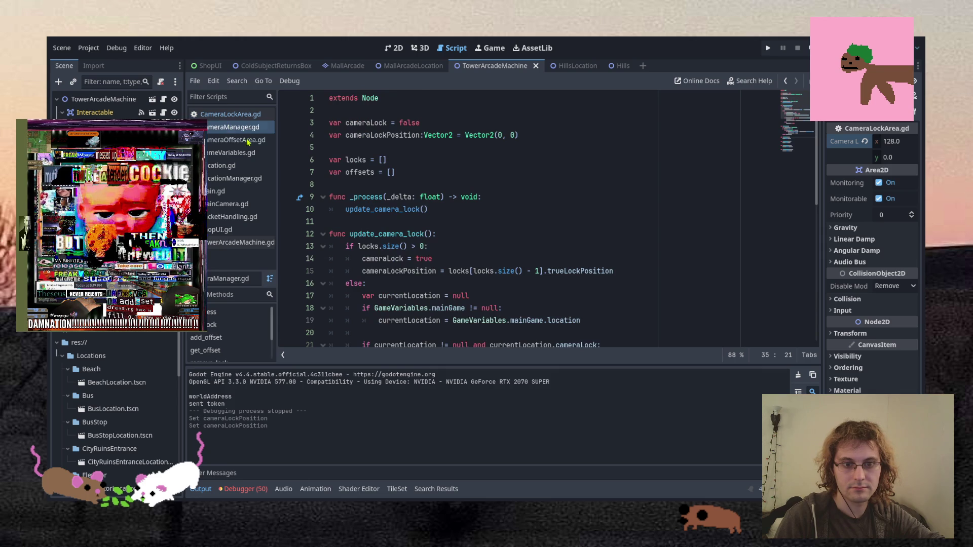
pyautogui.scroll(-6, 379, 170)
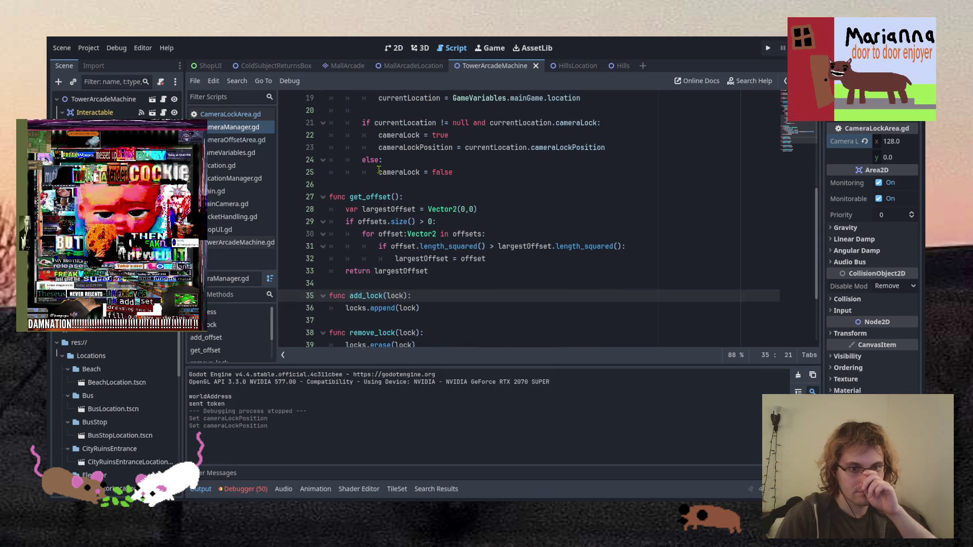
pyautogui.scroll(4, 379, 170)
pyautogui.scroll(-7, 378, 170)
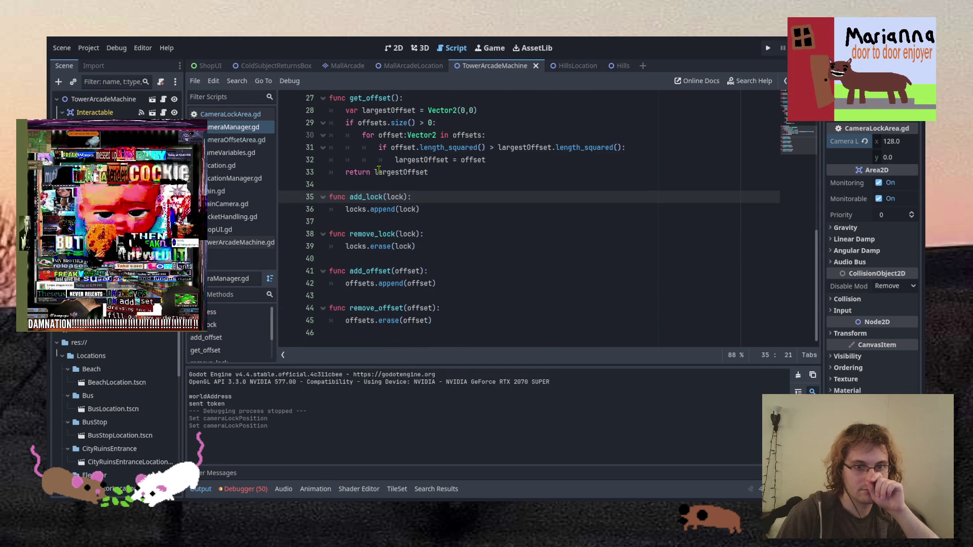
pyautogui.scroll(2, 372, 167)
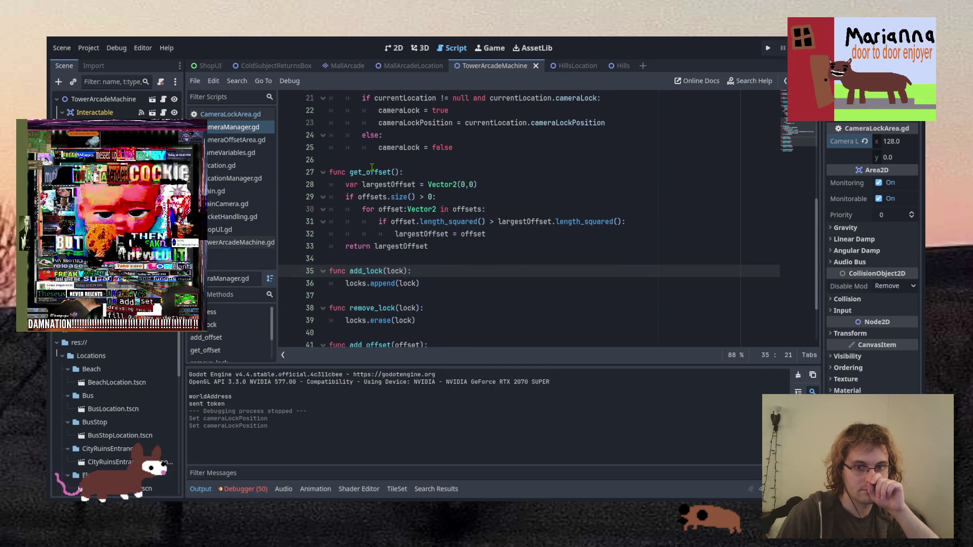
pyautogui.scroll(4, 372, 168)
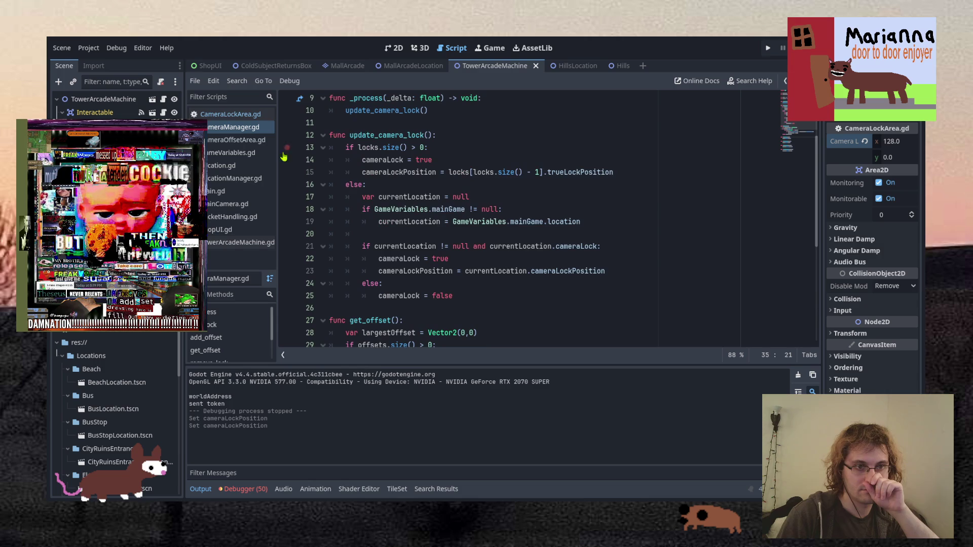
# Step: Open MainCamera.gd and place the cursor at the end of line 14
pyautogui.click(228, 204)
pyautogui.scroll(-1, 466, 172)
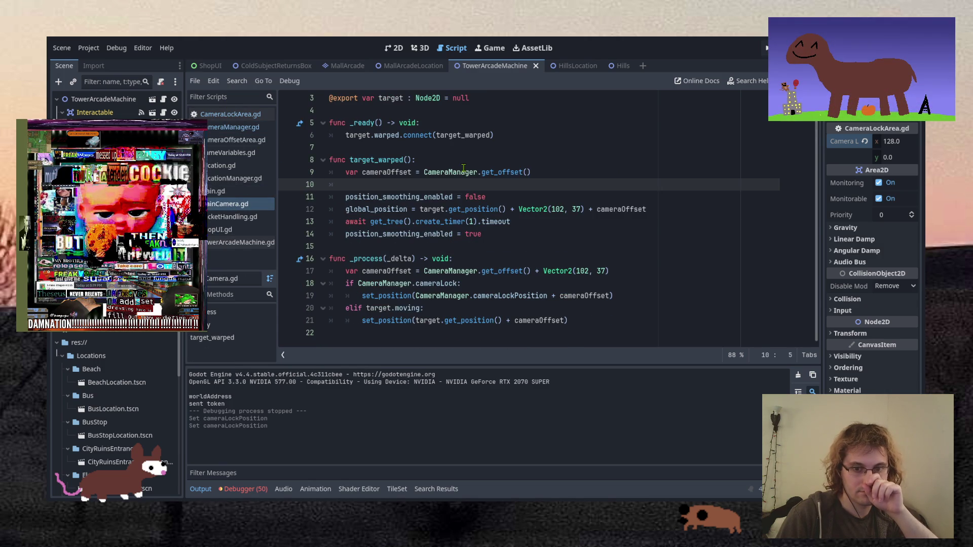
pyautogui.click(511, 233)
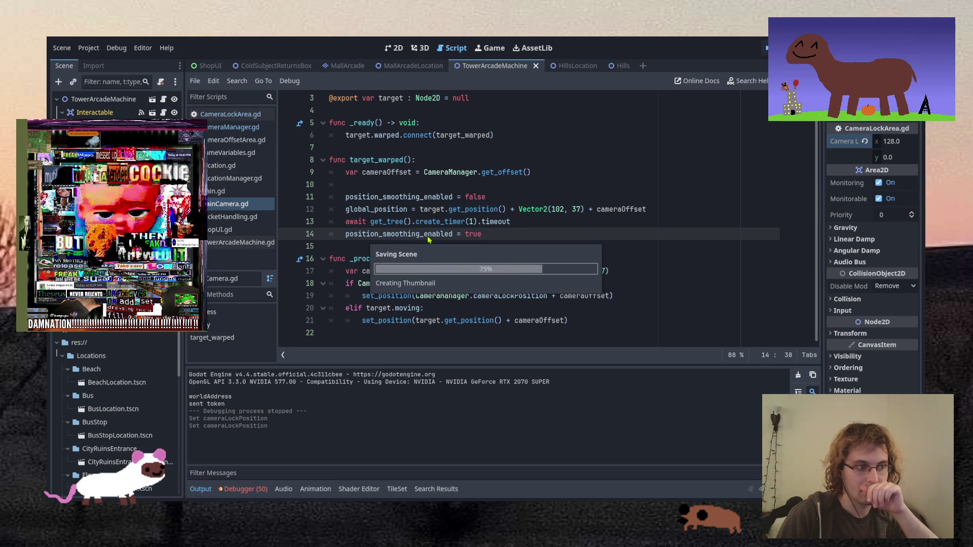
# Step: Run the project with F5 and log in with the player name and password
pyautogui.press('F5')
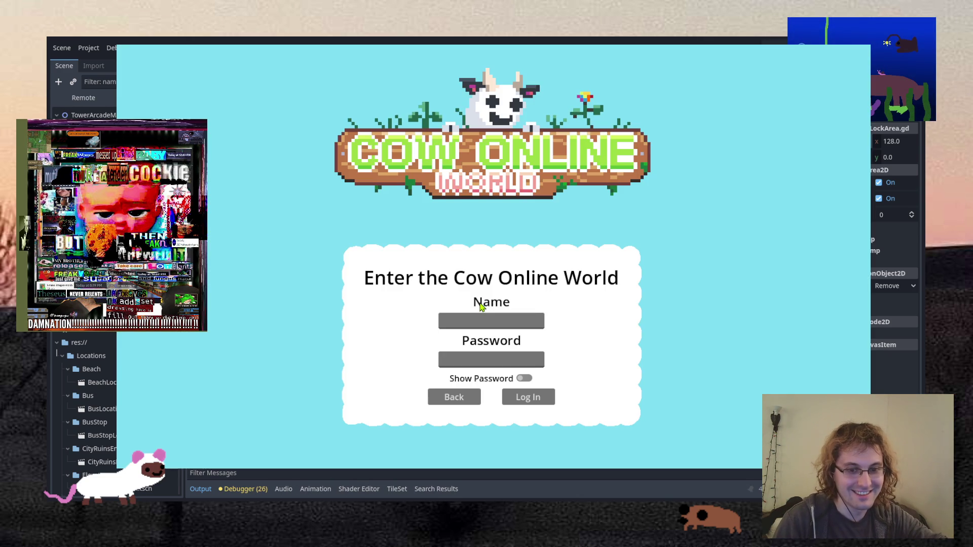
pyautogui.click(481, 320)
pyautogui.press('Tab')
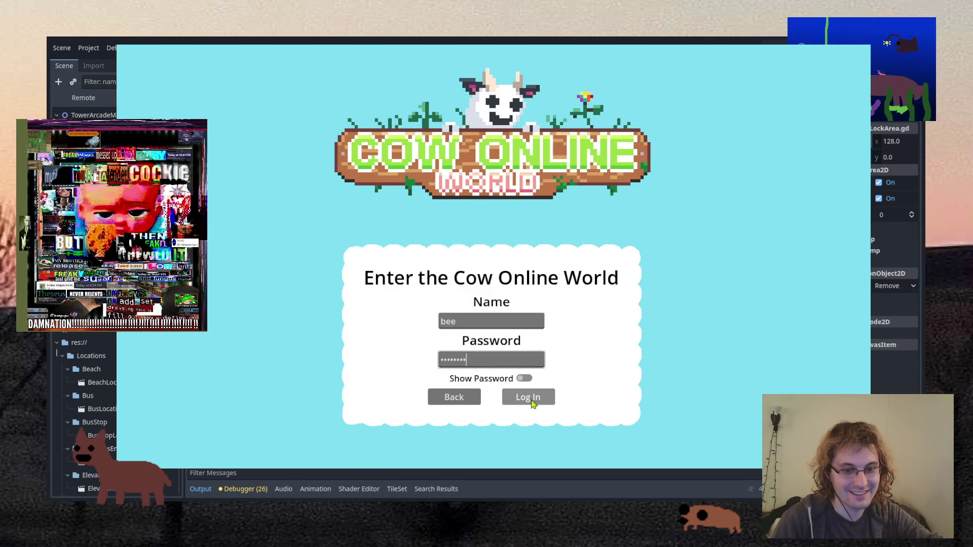
pyautogui.click(532, 401)
# Step: Join Cow Online World 1, stop the game, and return to the Camera Lock x field
pyautogui.click(695, 280)
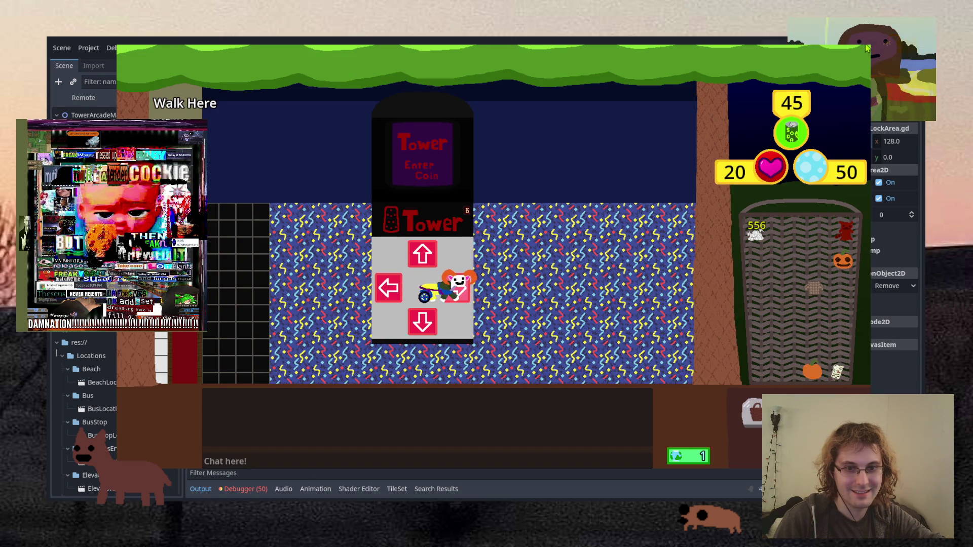
pyautogui.hotkey('alt', 'F4')
pyautogui.click(895, 143)
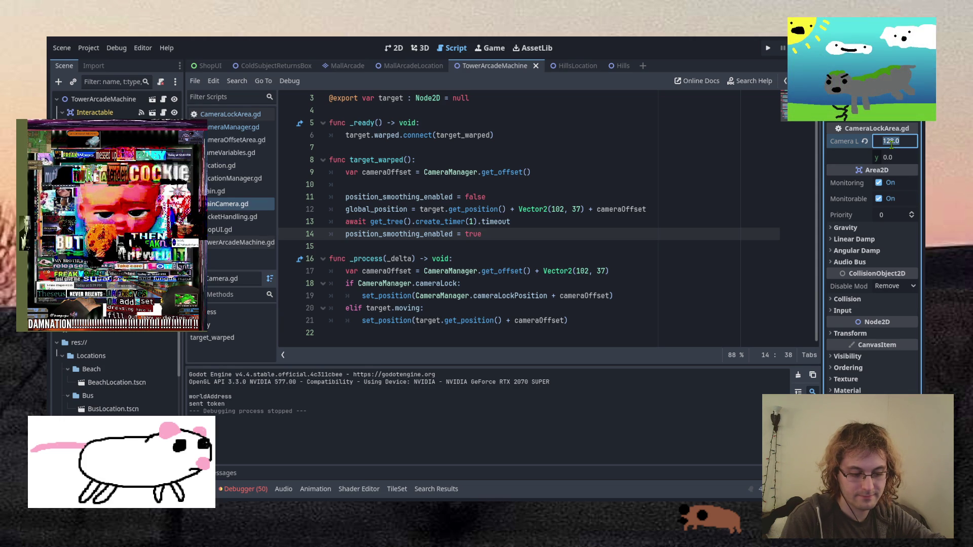
# Step: Save the scene with Camera Lock x at 96 and run the project to test it
pyautogui.hotkey('ctrl', 's')
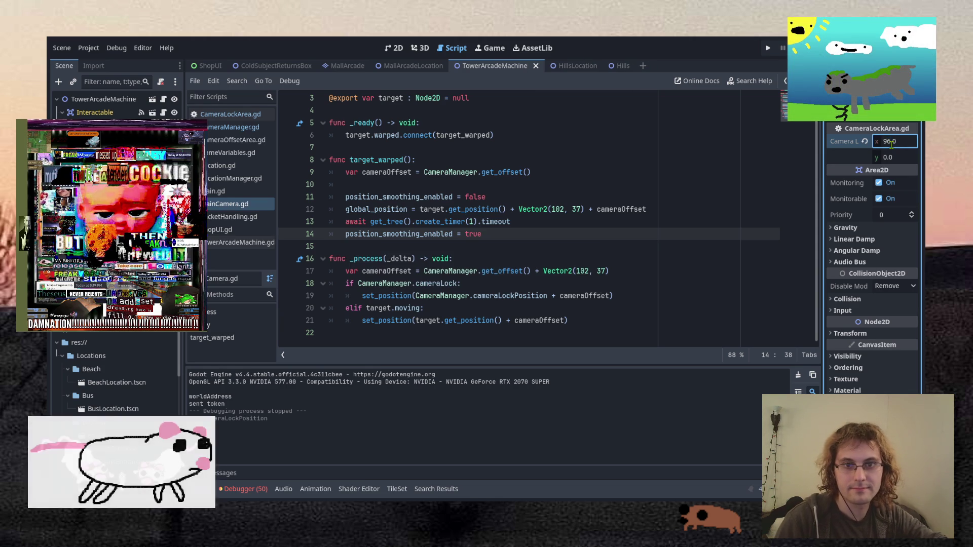
pyautogui.click(769, 49)
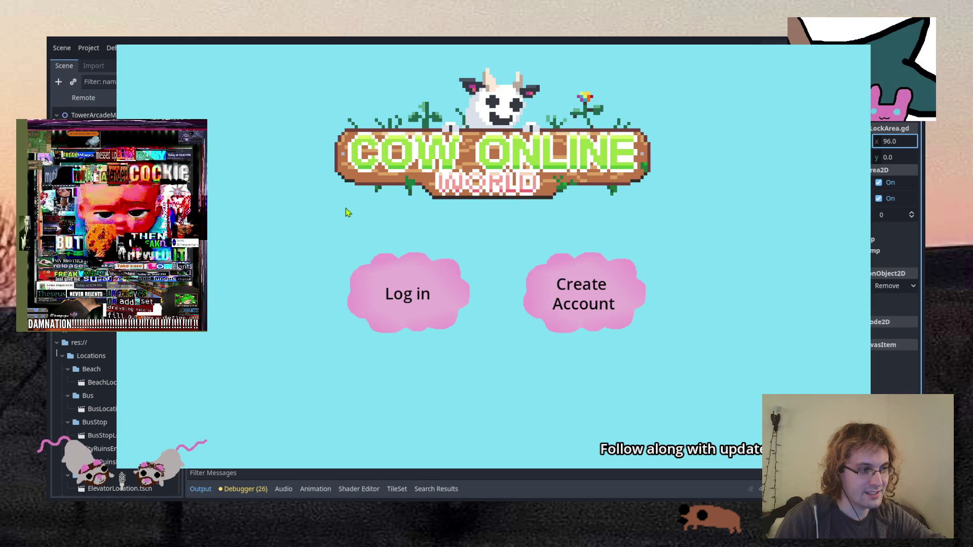
# Step: Log into the game with a player name and password and join Cow Online World 1
pyautogui.click(398, 292)
pyautogui.press('Tab')
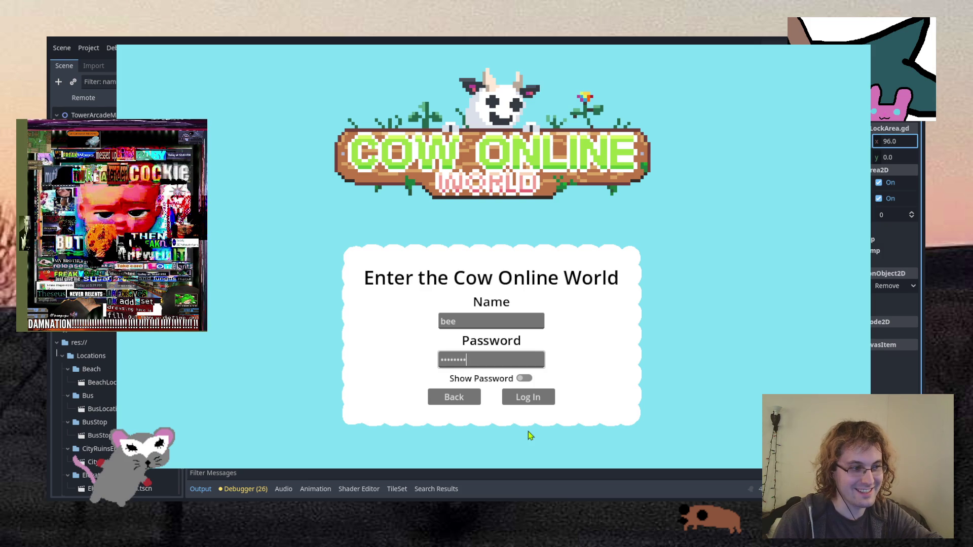
pyautogui.click(528, 403)
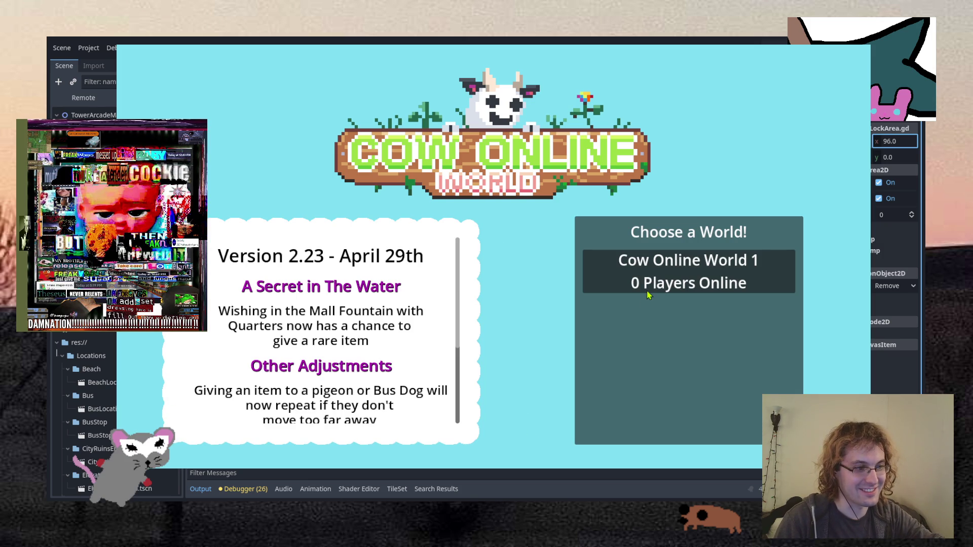
pyautogui.click(647, 292)
# Step: Walk the character around the arcade machine and carpet, then stop the game with F8 and save
pyautogui.click(520, 286)
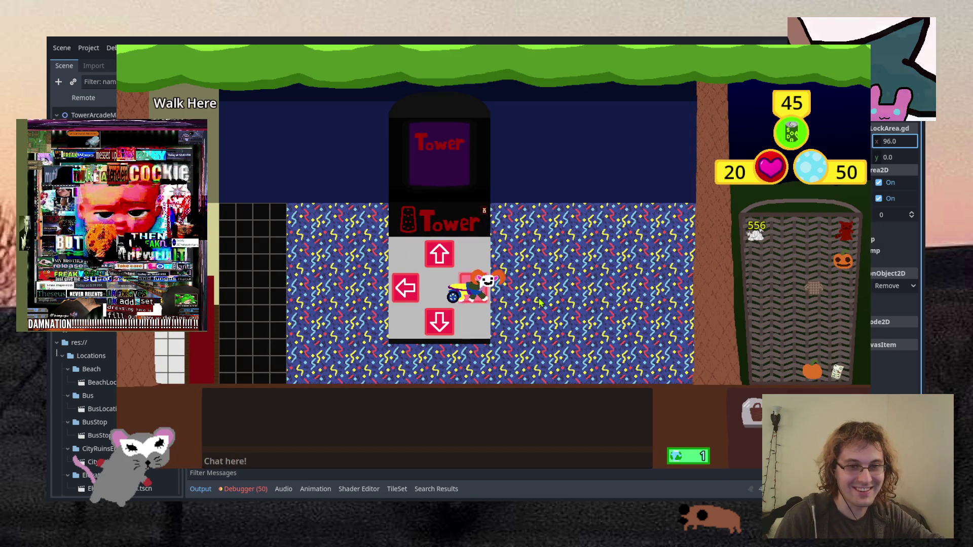
pyautogui.click(529, 365)
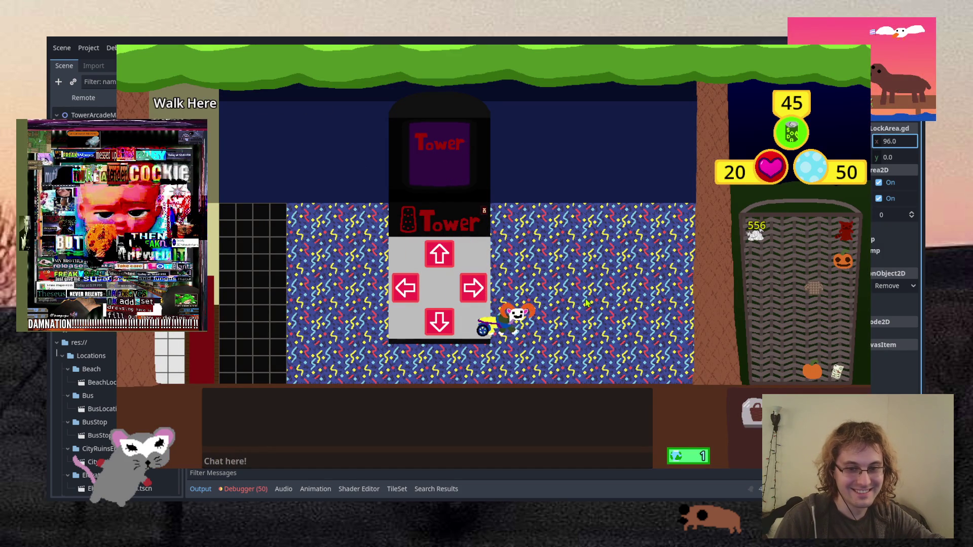
pyautogui.click(558, 286)
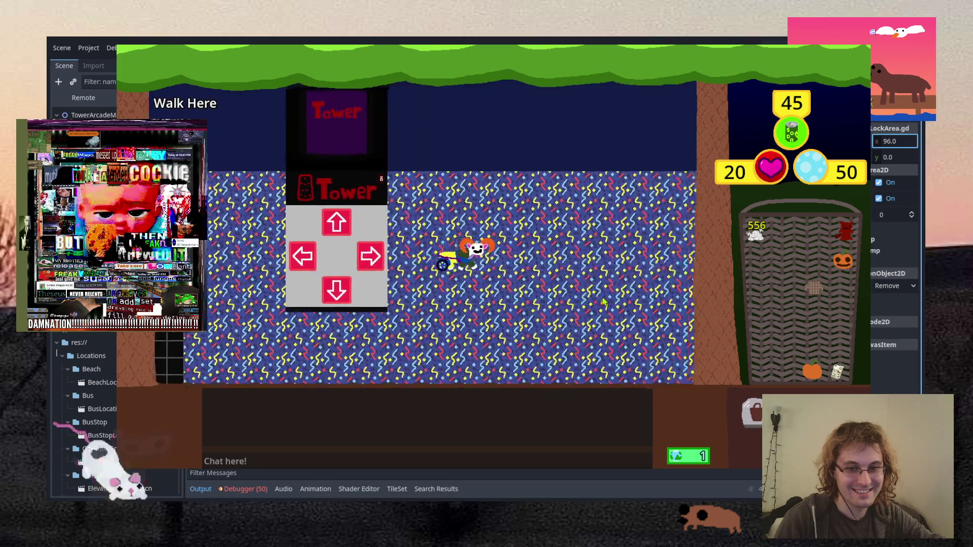
pyautogui.click(416, 270)
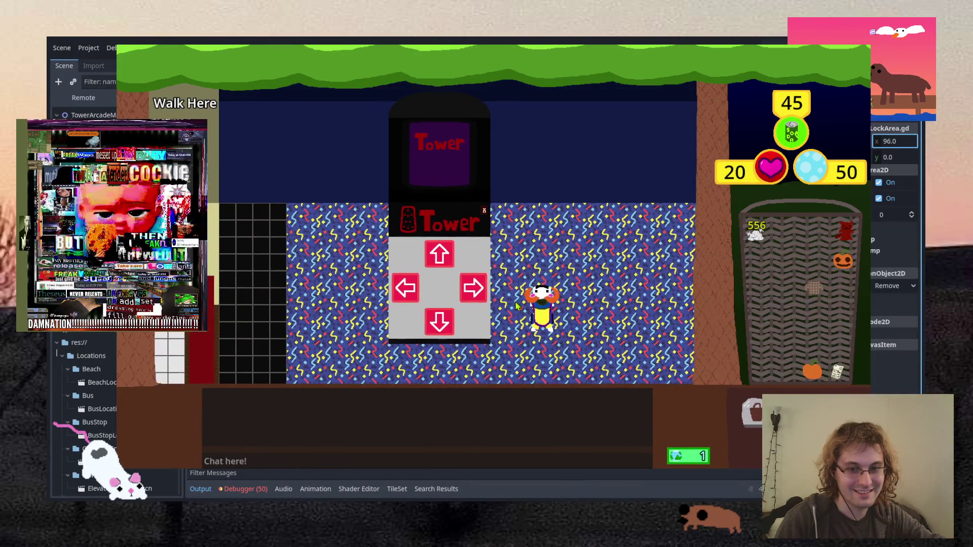
pyautogui.click(517, 306)
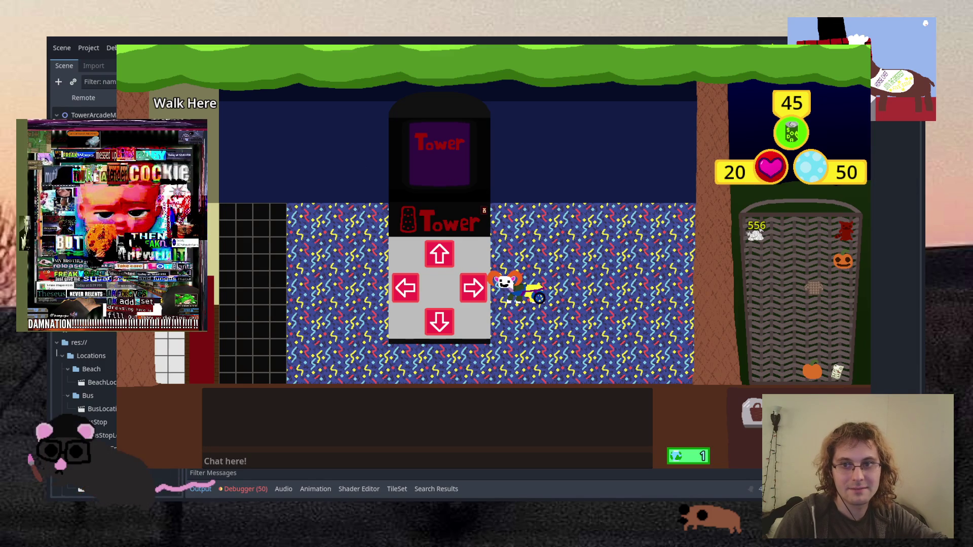
pyautogui.press('F8')
pyautogui.hotkey('ctrl', 's')
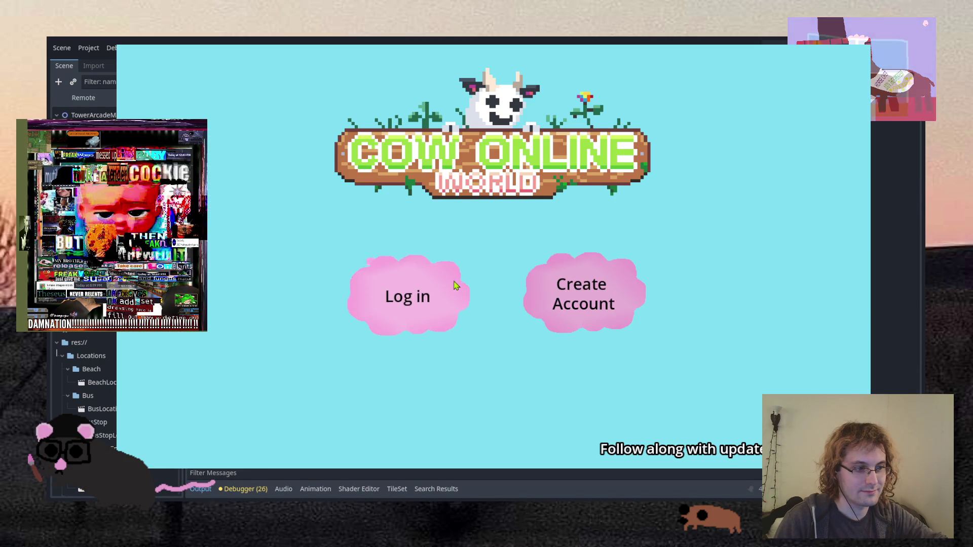
# Step: Run the game, log in with the player name and password, and join Cow Online World 1
pyautogui.click(408, 294)
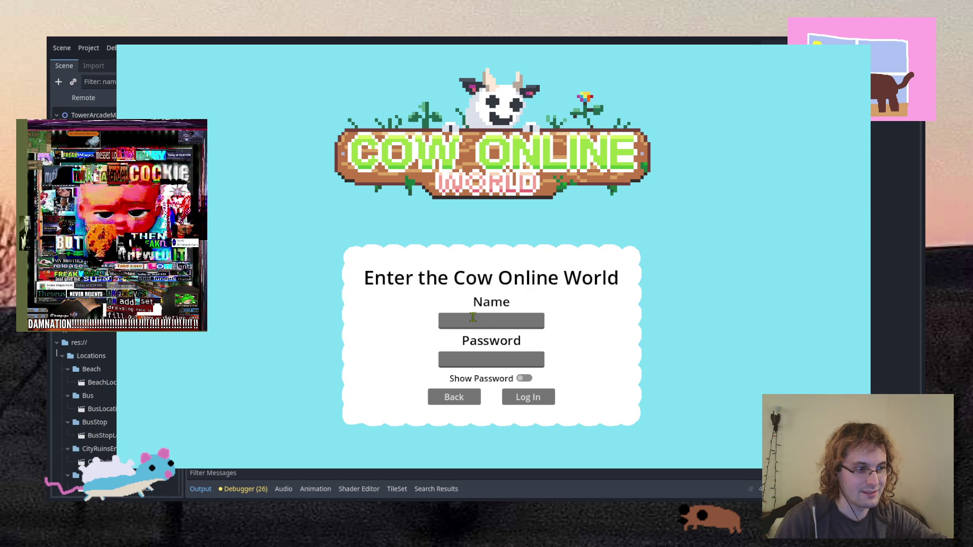
pyautogui.click(473, 317)
pyautogui.press('Tab')
pyautogui.click(525, 399)
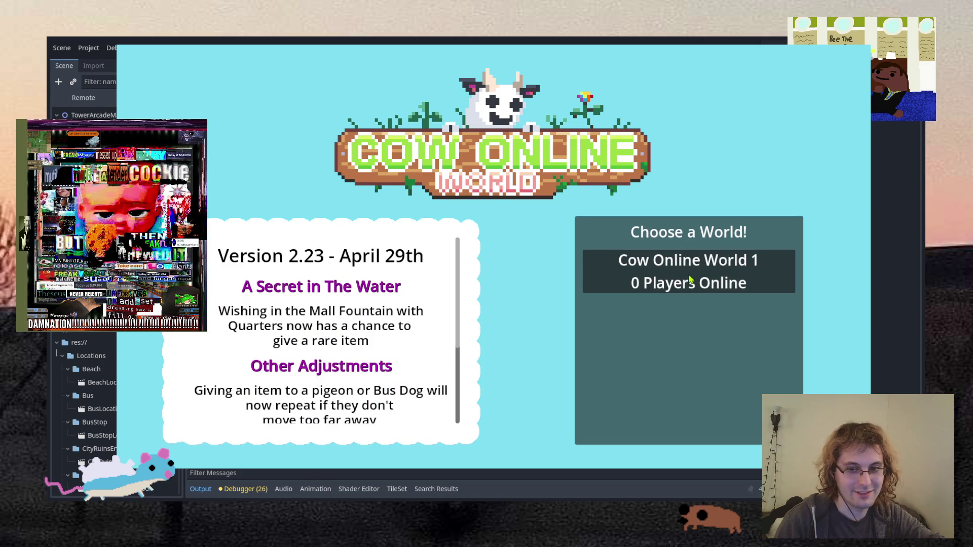
pyautogui.click(690, 281)
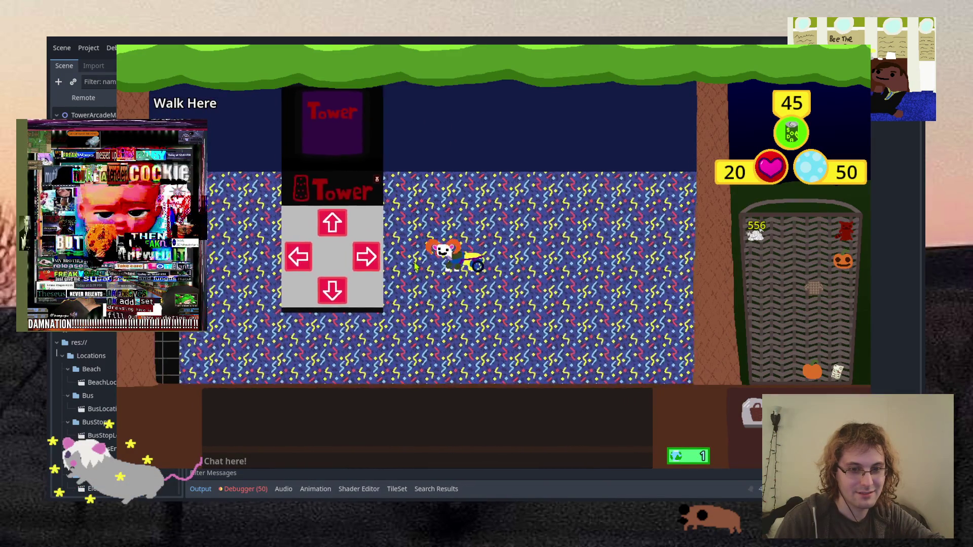
# Step: Walk the character onto the up- and left-arrow tiles, ride the carpet right, and return to the cabinet
pyautogui.click(432, 262)
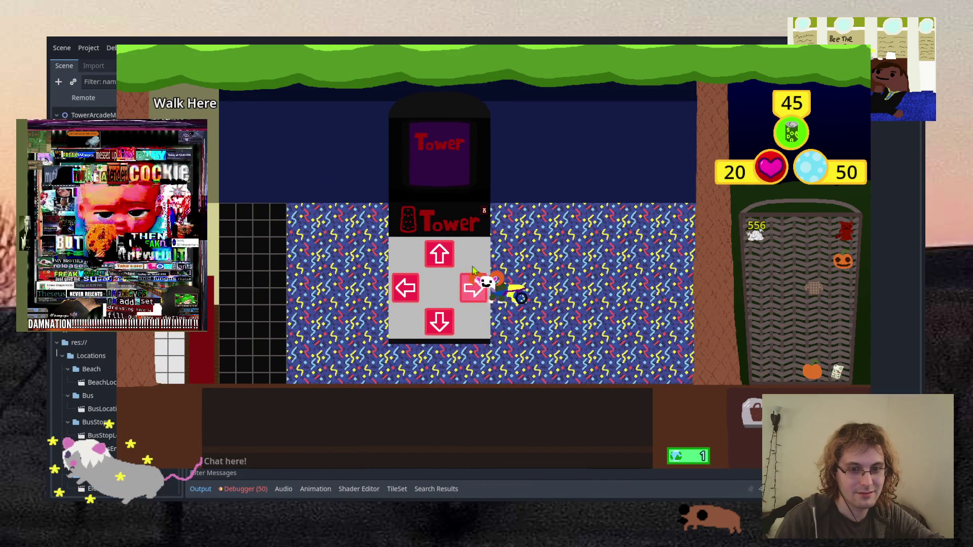
pyautogui.click(444, 264)
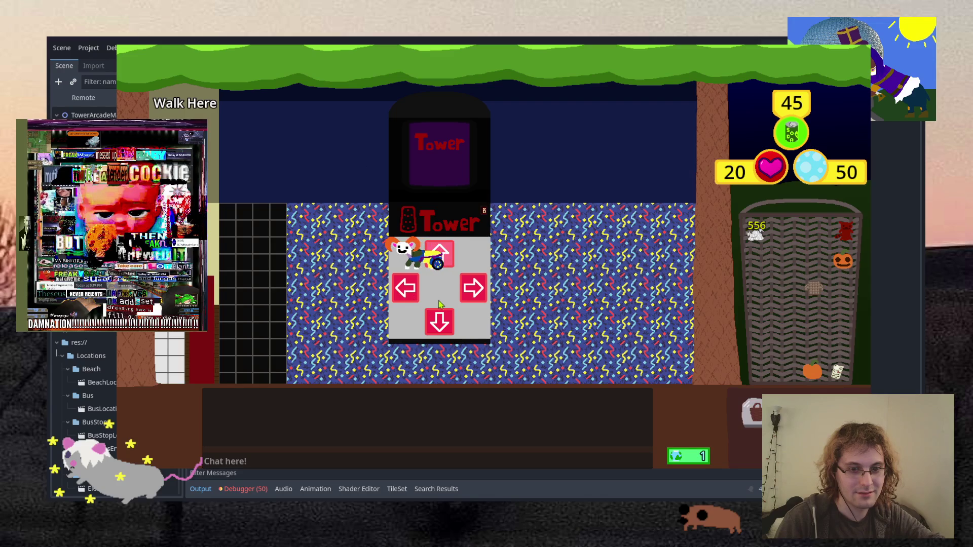
pyautogui.press('Left')
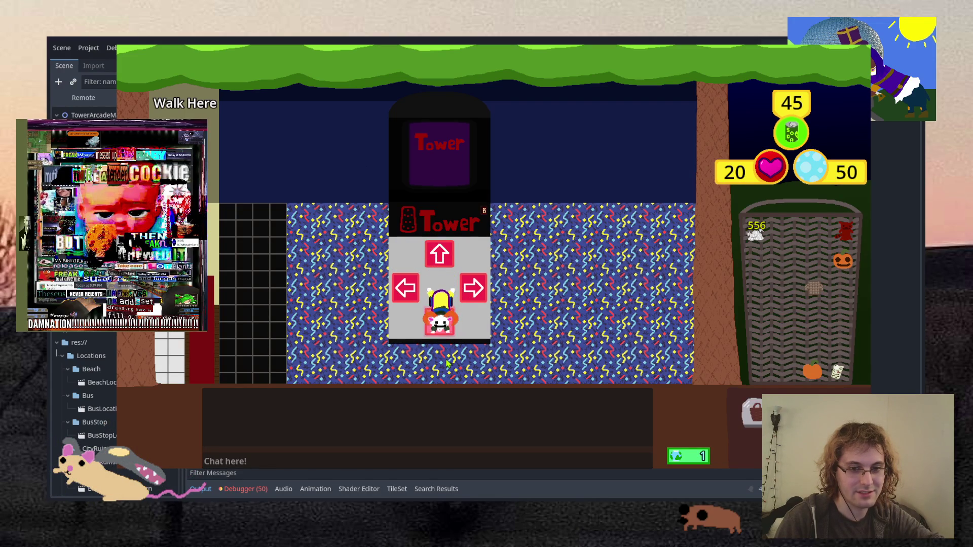
pyautogui.press('Right')
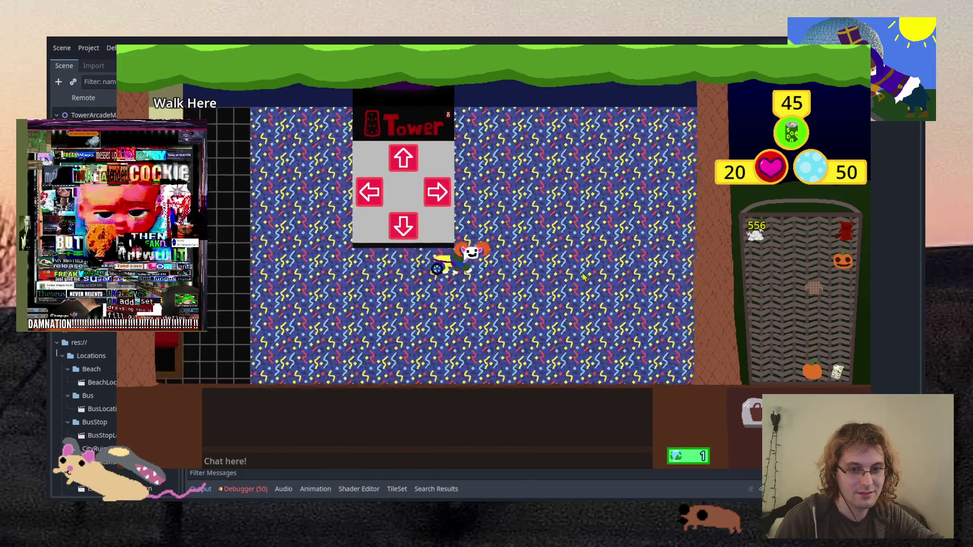
pyautogui.click(438, 243)
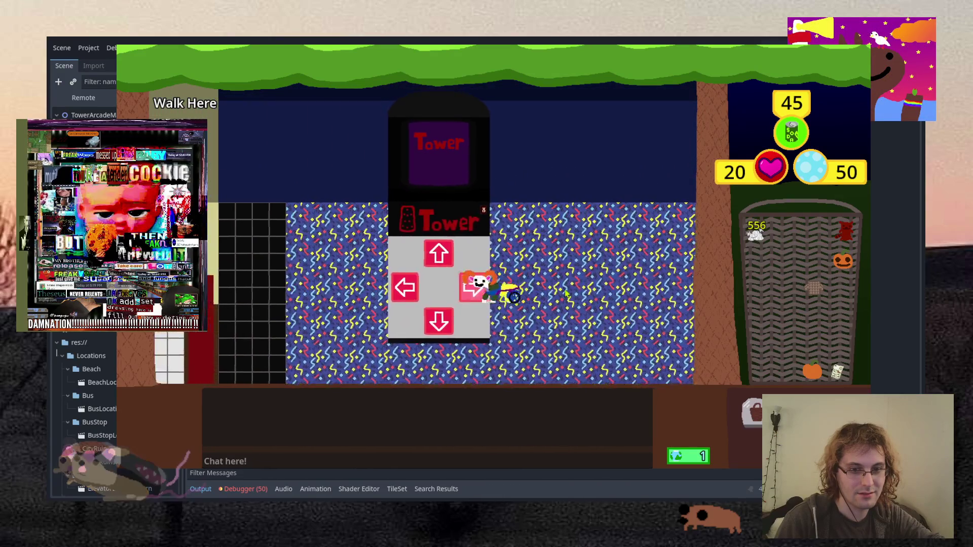
pyautogui.click(690, 292)
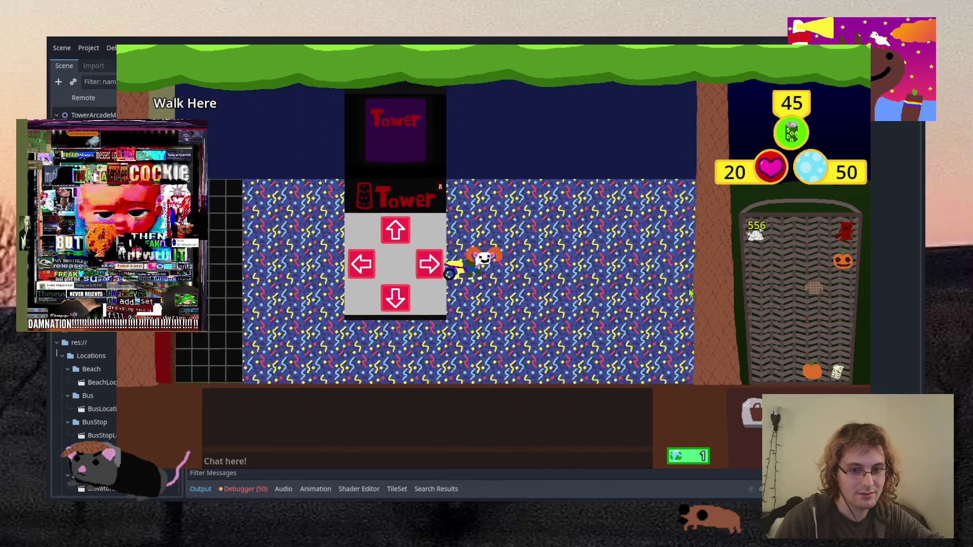
pyautogui.click(444, 225)
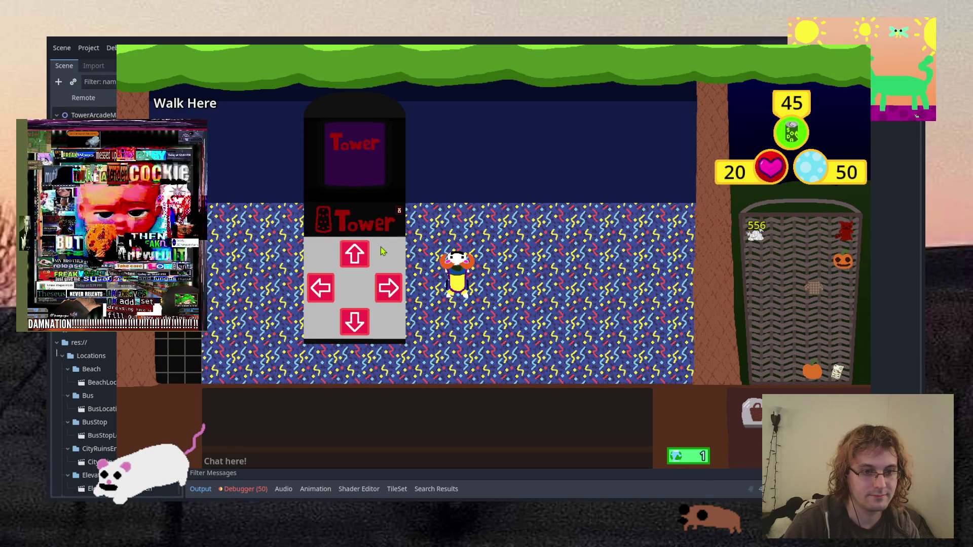
pyautogui.click(382, 248)
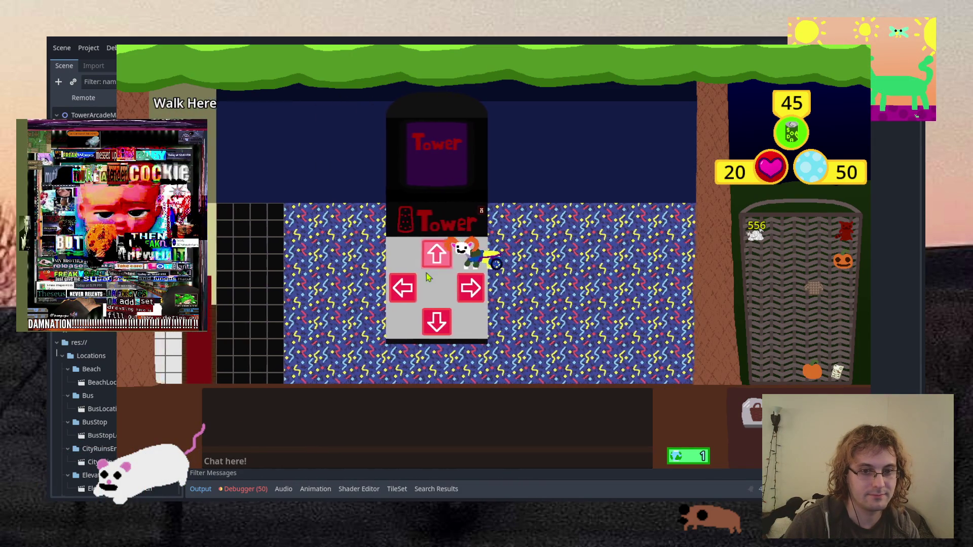
# Step: Step across the left, right and up arrow tiles, then off onto the carpet and back
pyautogui.click(401, 288)
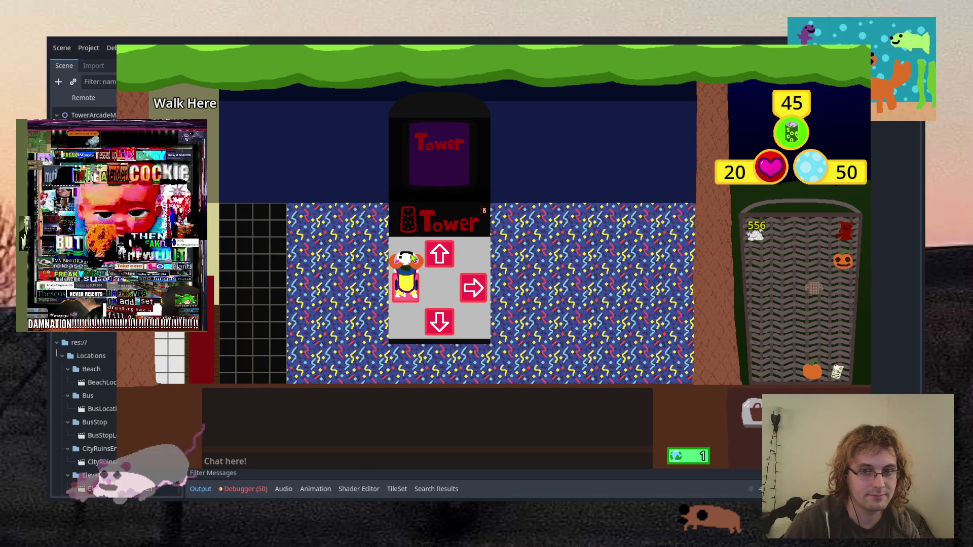
pyautogui.click(453, 288)
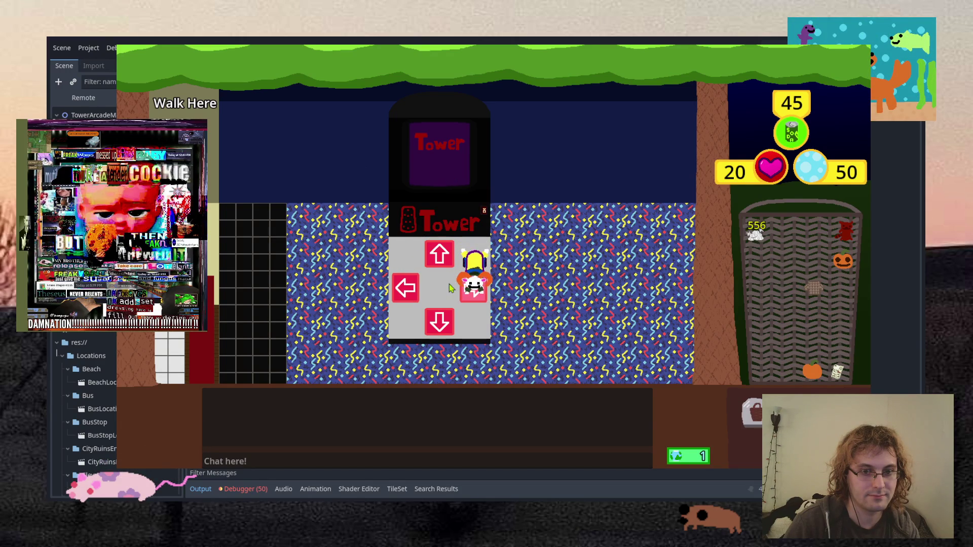
pyautogui.click(439, 254)
pyautogui.click(473, 293)
pyautogui.click(466, 309)
pyautogui.click(542, 288)
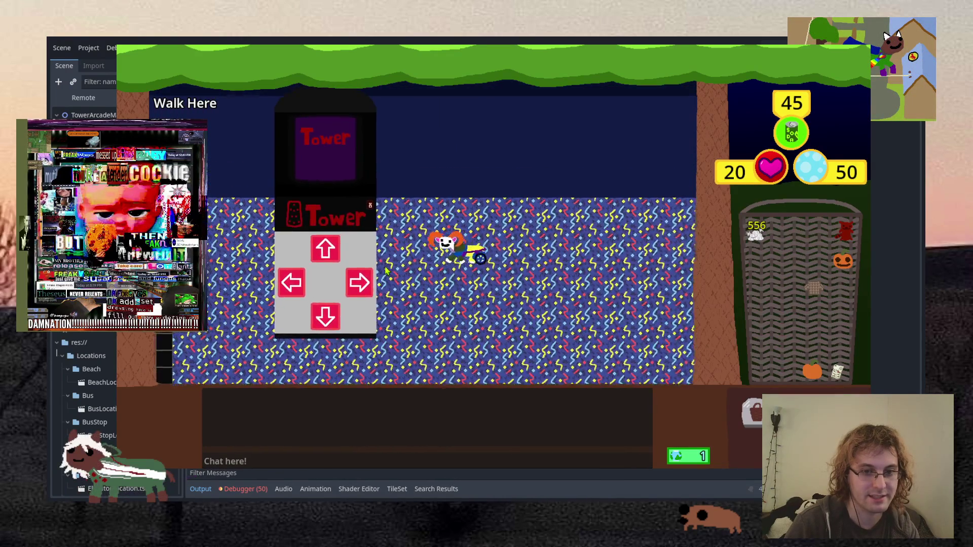
pyautogui.click(385, 272)
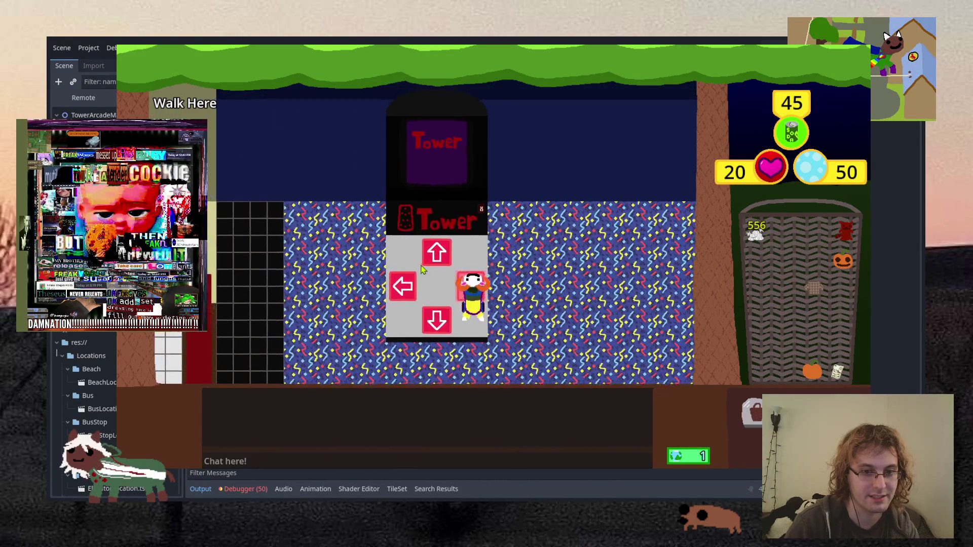
# Step: Walk over the up, left, down and right arrow tiles to the pad's centre, then switch to number-key interaction
pyautogui.click(424, 266)
pyautogui.click(423, 287)
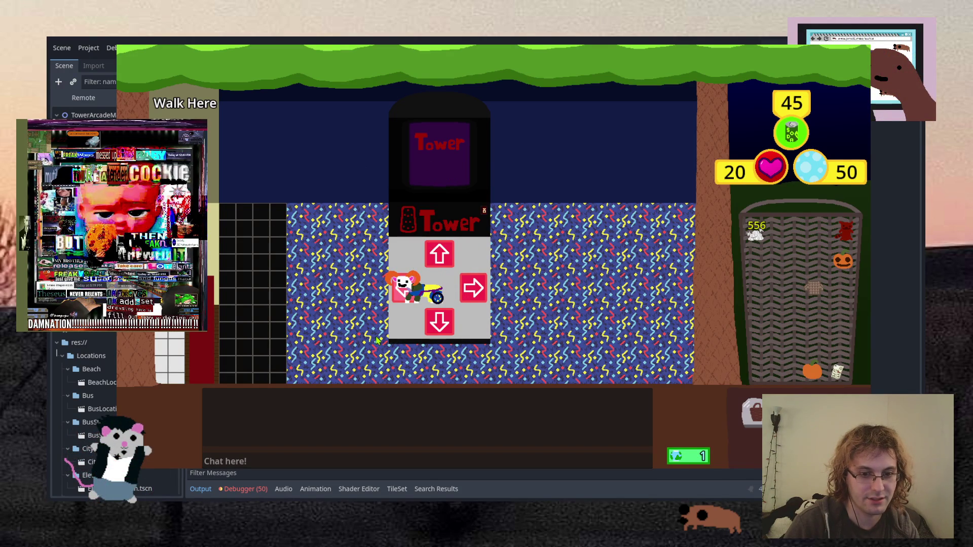
pyautogui.click(430, 322)
pyautogui.click(473, 266)
pyautogui.click(435, 314)
pyautogui.click(394, 261)
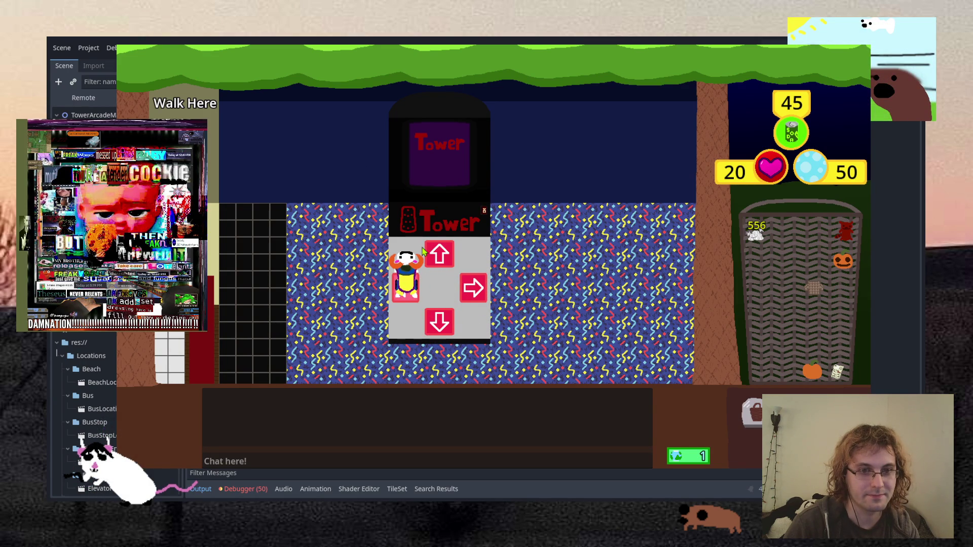
pyautogui.press('Tab')
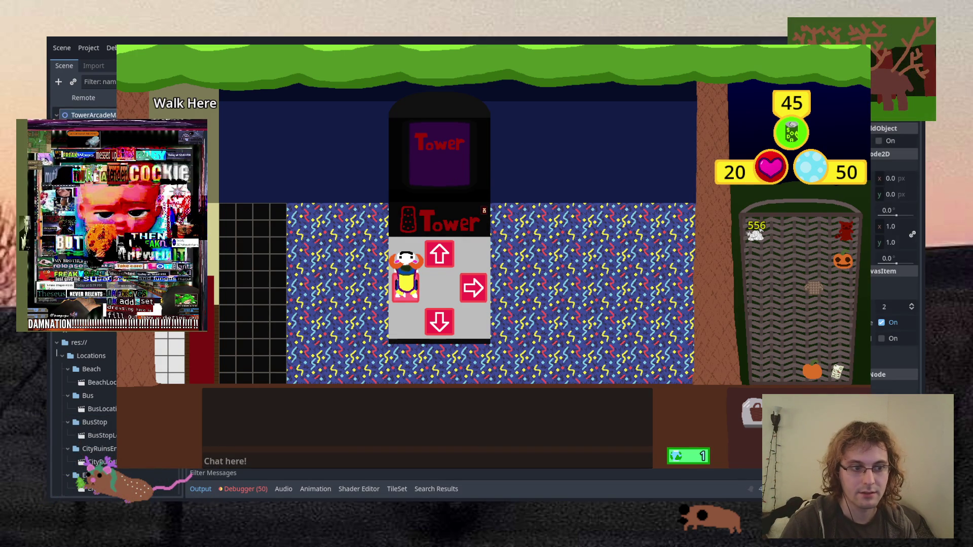
# Step: Set the Camera Lock x to 128, stop the running game, and relaunch the project
pyautogui.click(884, 141)
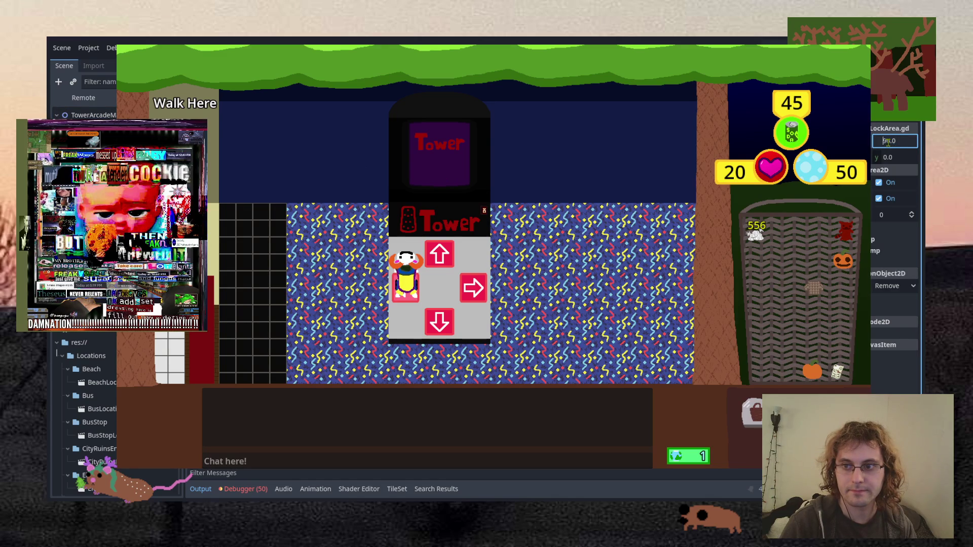
pyautogui.write('128')
pyautogui.press('Return')
pyautogui.press('F8')
pyautogui.click(769, 49)
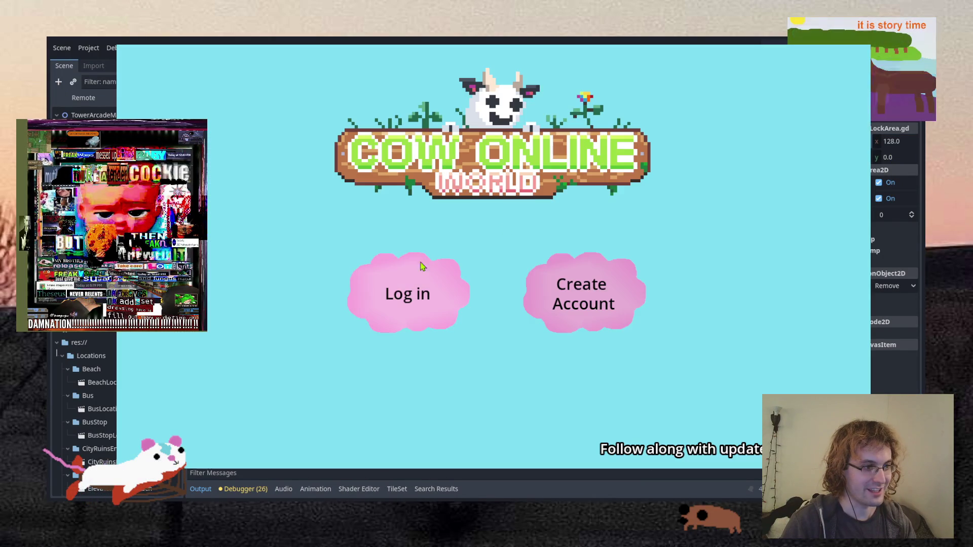
# Step: Log in with a player name and password and join Cow Online World 1
pyautogui.click(415, 300)
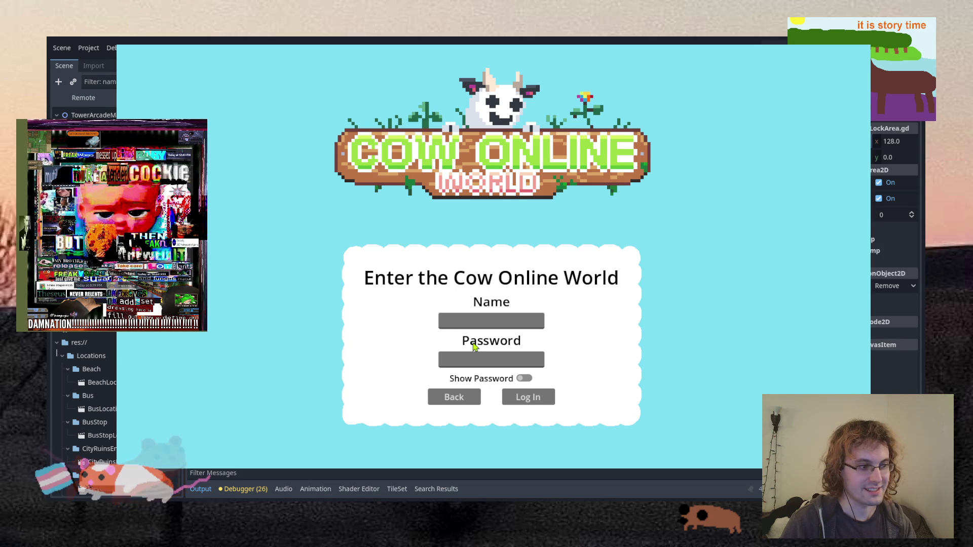
pyautogui.click(465, 321)
pyautogui.write('test')
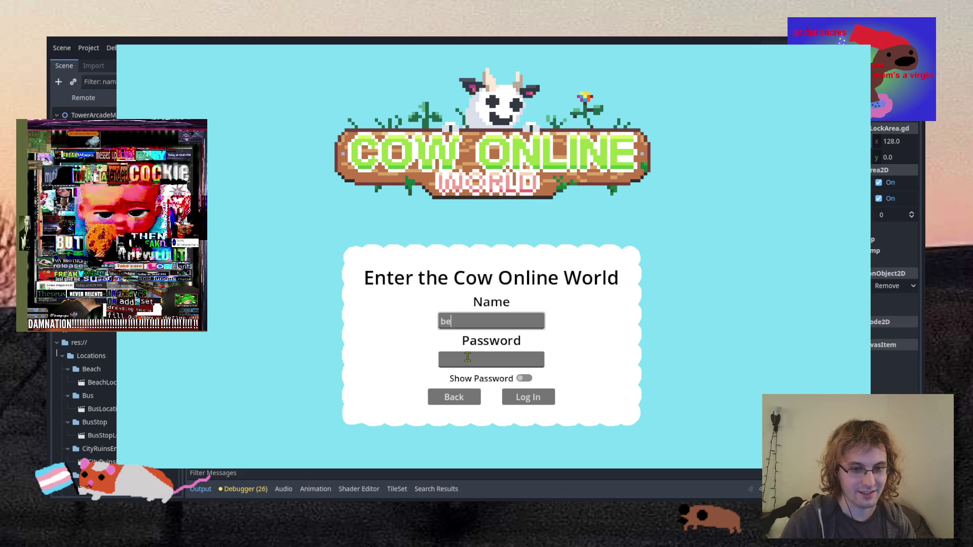
pyautogui.press('Tab')
pyautogui.write('test')
pyautogui.click(525, 397)
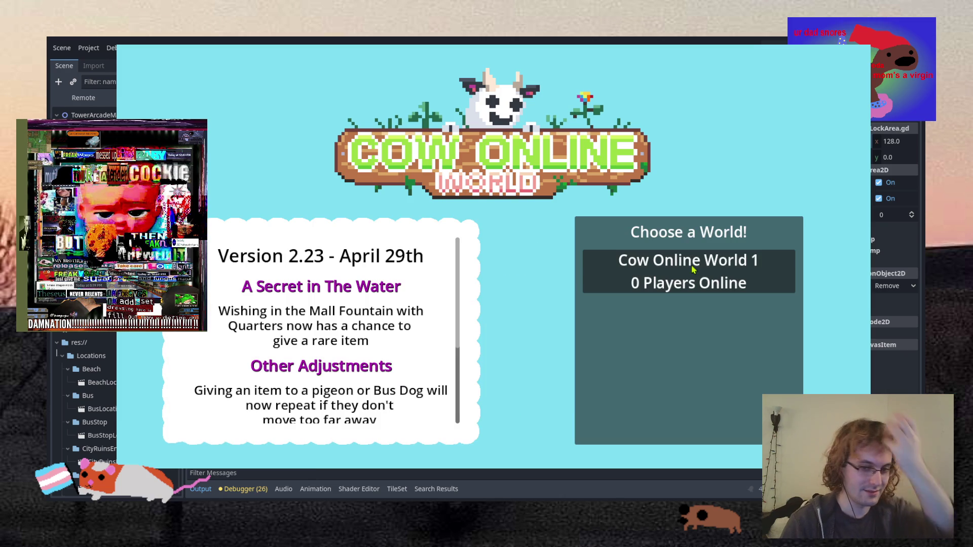
pyautogui.click(691, 254)
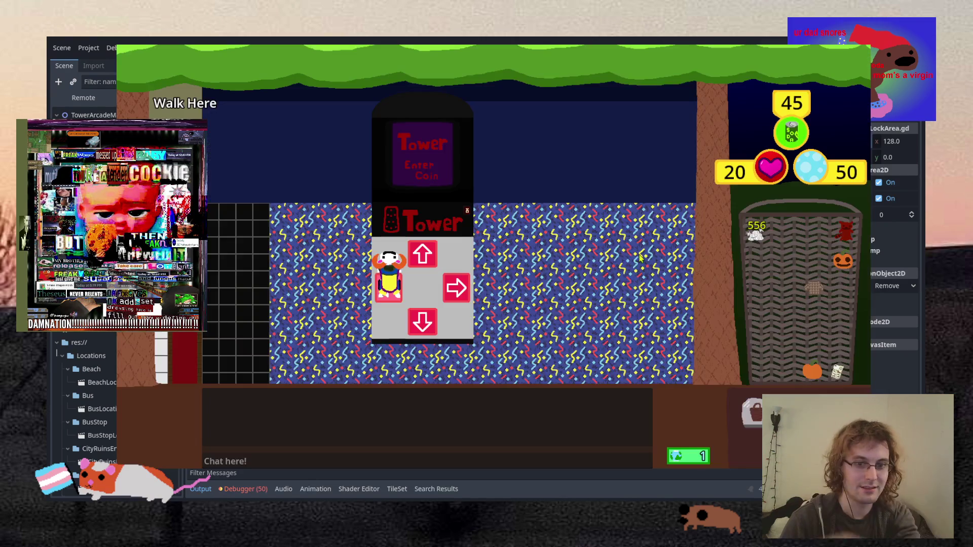
# Step: Walk the cow onto the pad's right-arrow tile, off to the floor, then onto the left-arrow tile
pyautogui.click(462, 290)
pyautogui.click(463, 304)
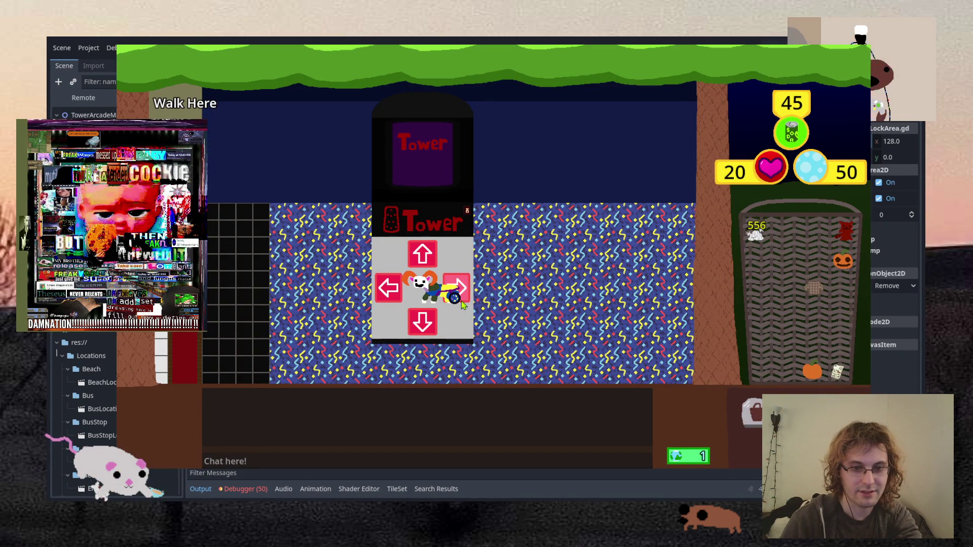
pyautogui.click(469, 297)
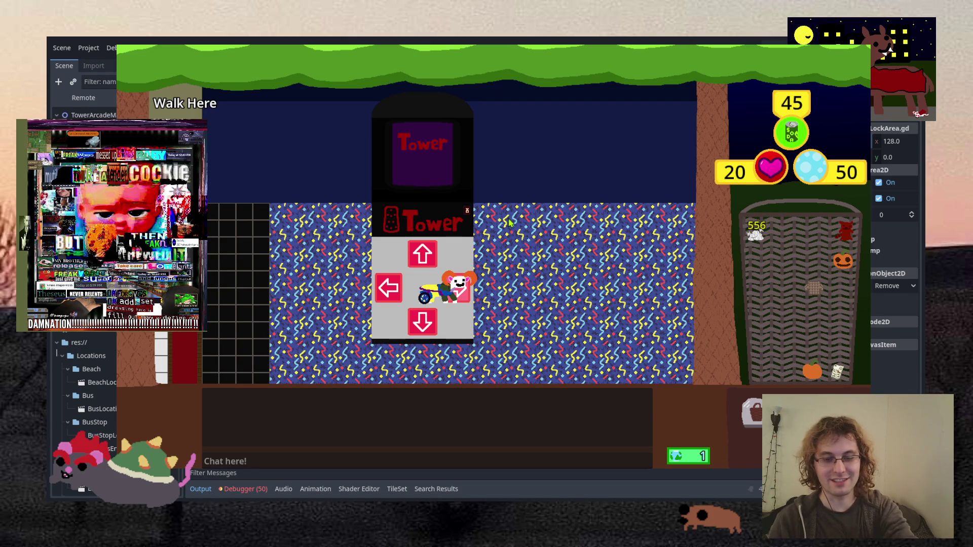
pyautogui.click(488, 342)
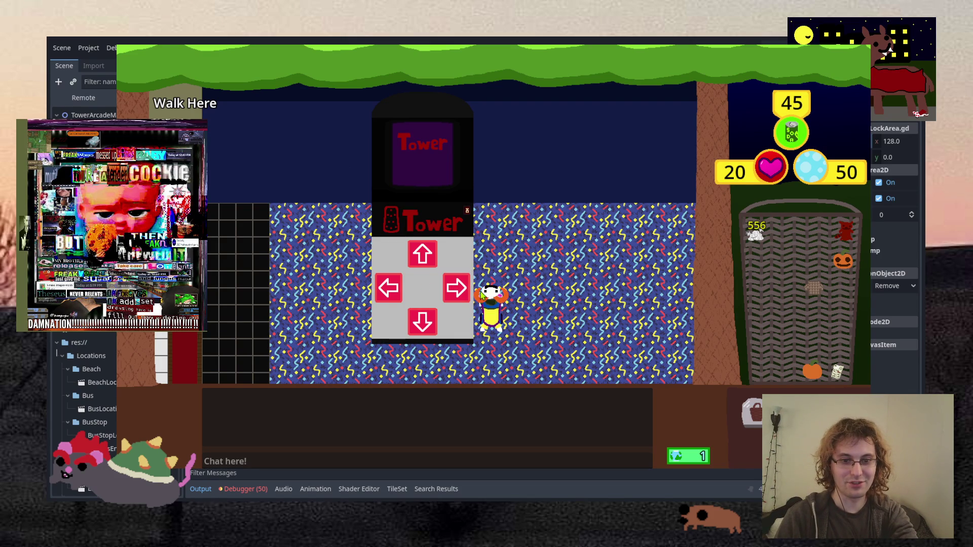
pyautogui.click(404, 296)
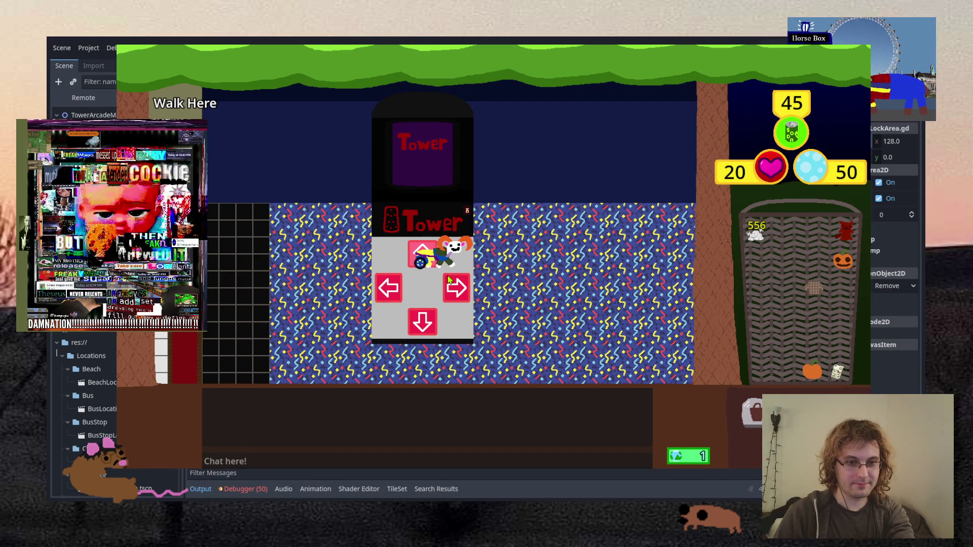
# Step: Cross the up- and left-arrow tiles, walk the floor and back, ending on the up-arrow tile
pyautogui.click(420, 260)
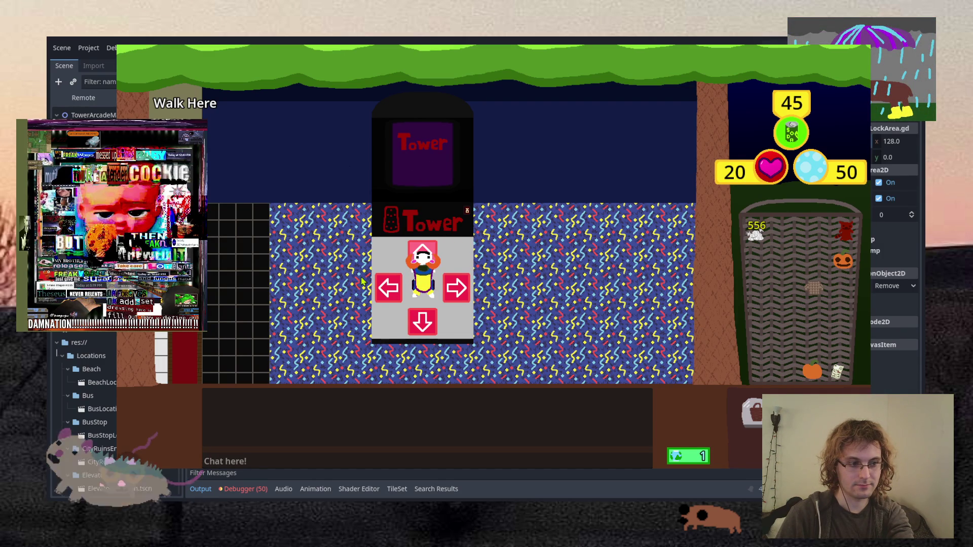
pyautogui.press('Left')
pyautogui.click(448, 374)
pyautogui.click(546, 357)
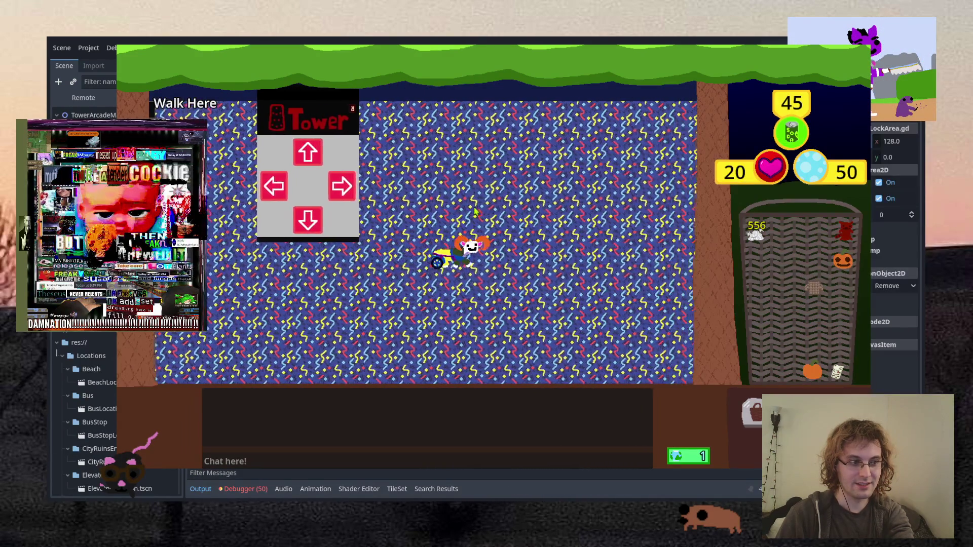
pyautogui.click(476, 212)
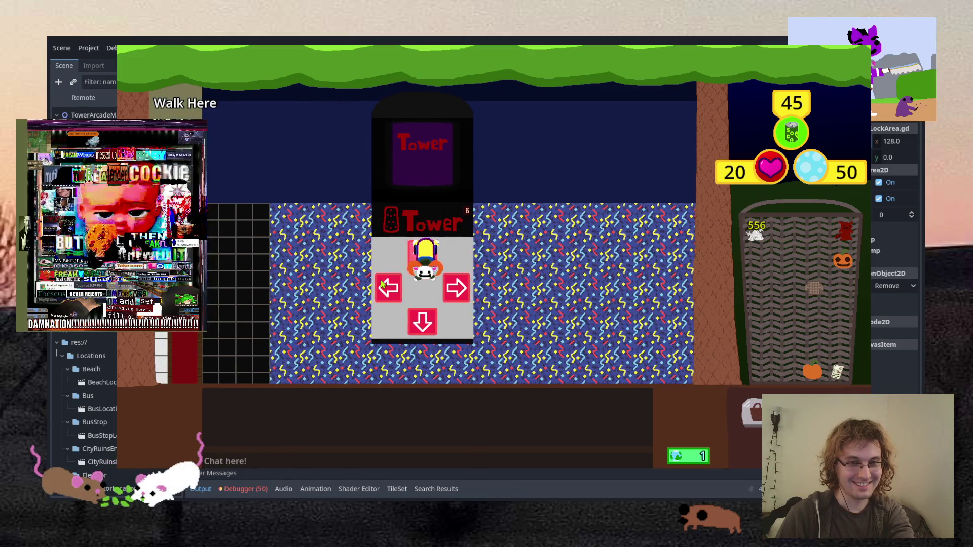
pyautogui.click(483, 298)
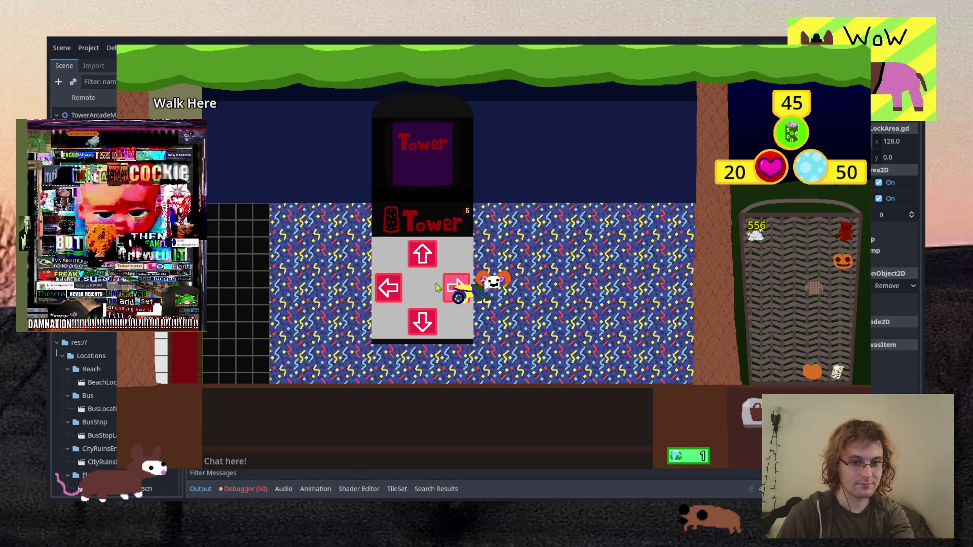
pyautogui.click(433, 260)
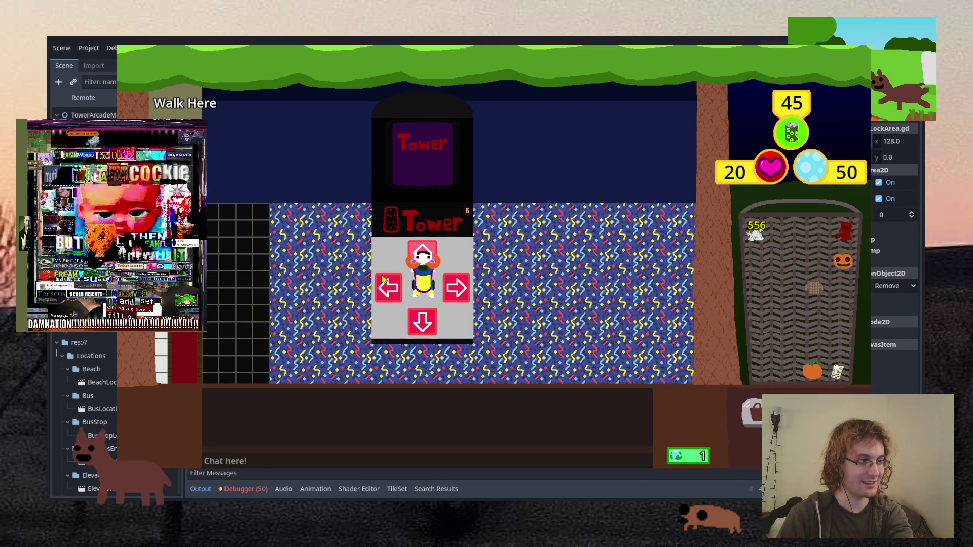
# Step: Walk the cow down the carpet away from the arcade and back left toward it
pyautogui.click(531, 290)
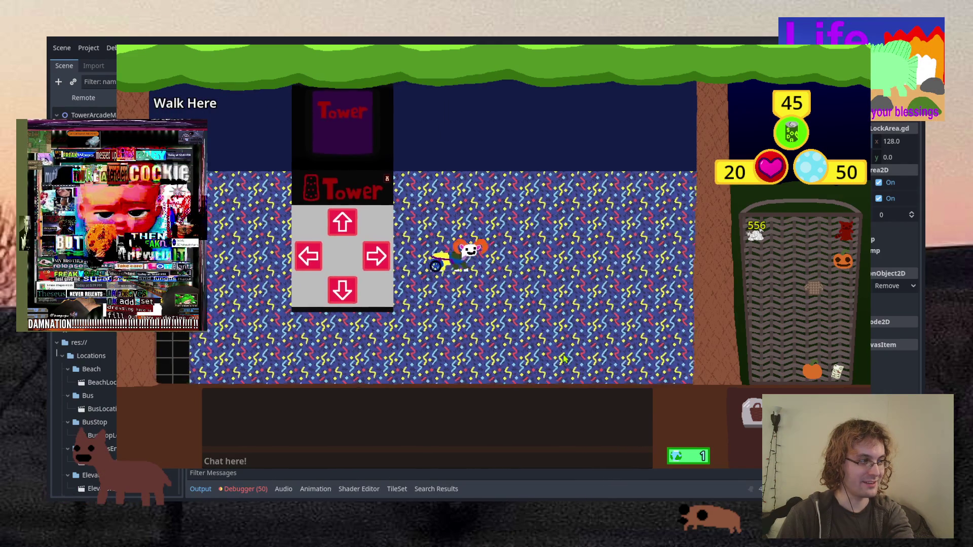
pyautogui.click(485, 354)
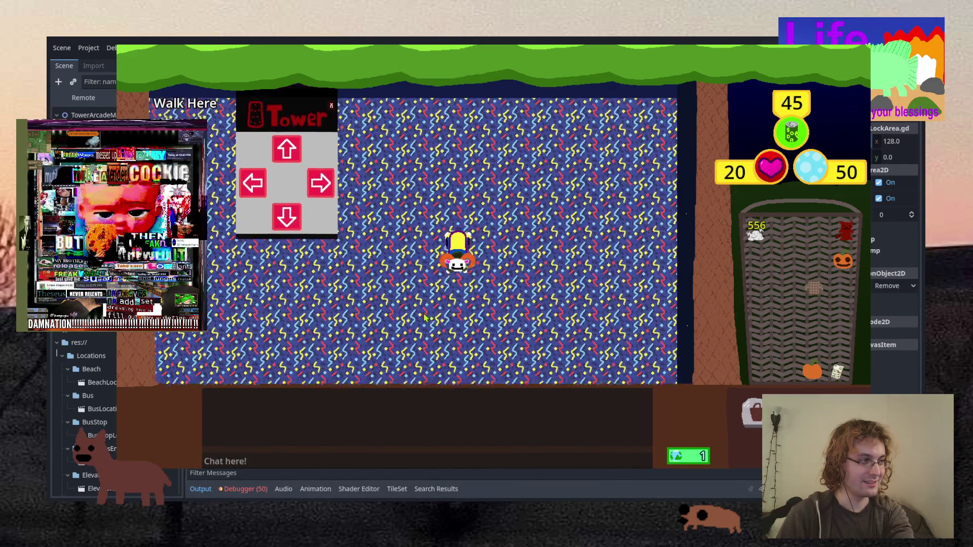
pyautogui.click(422, 268)
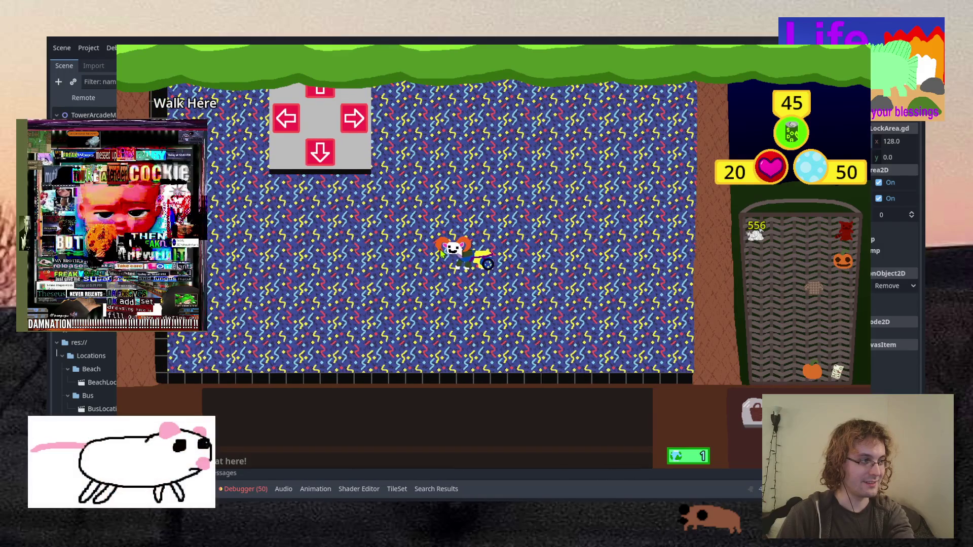
pyautogui.click(452, 239)
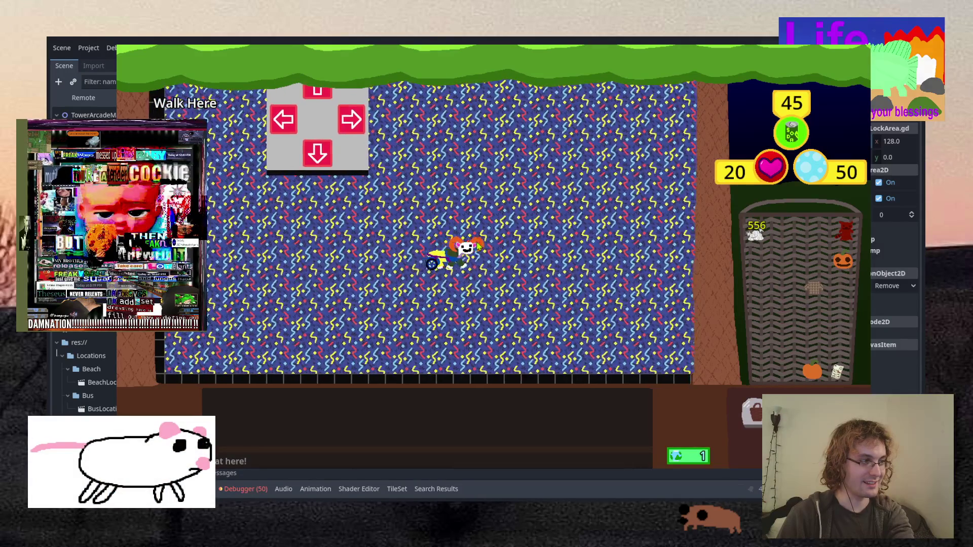
pyautogui.click(434, 254)
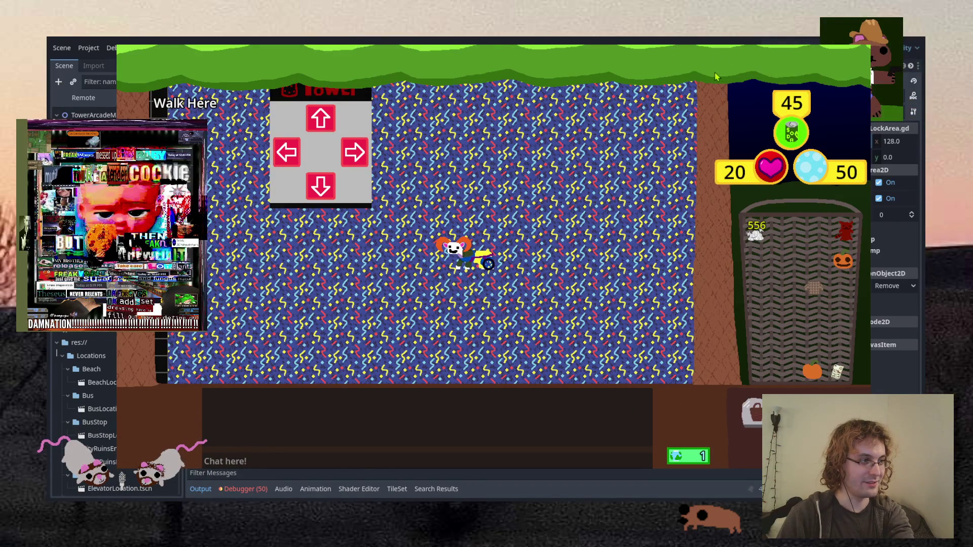
pyautogui.click(370, 233)
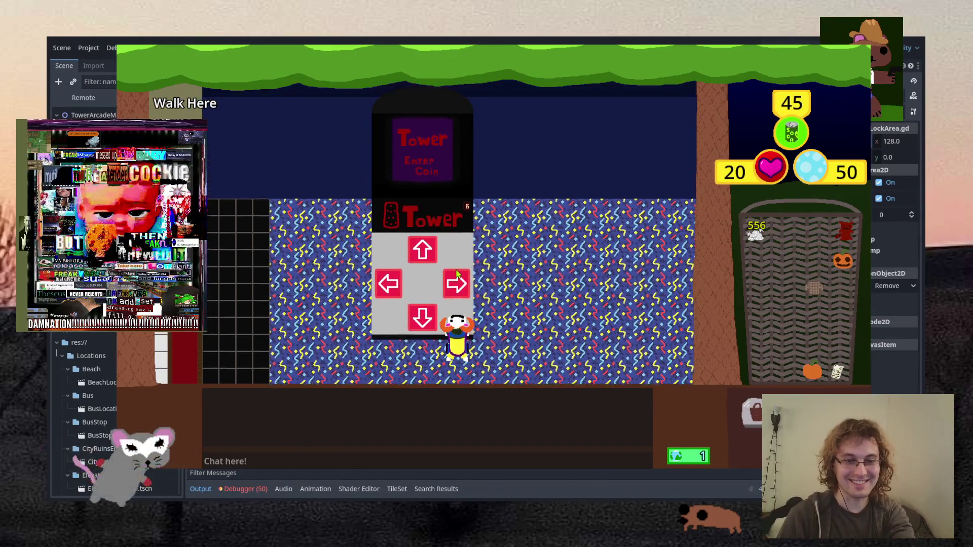
# Step: Step onto the right-arrow tile, leave the pad and return twice, ending on the carpet below
pyautogui.click(457, 273)
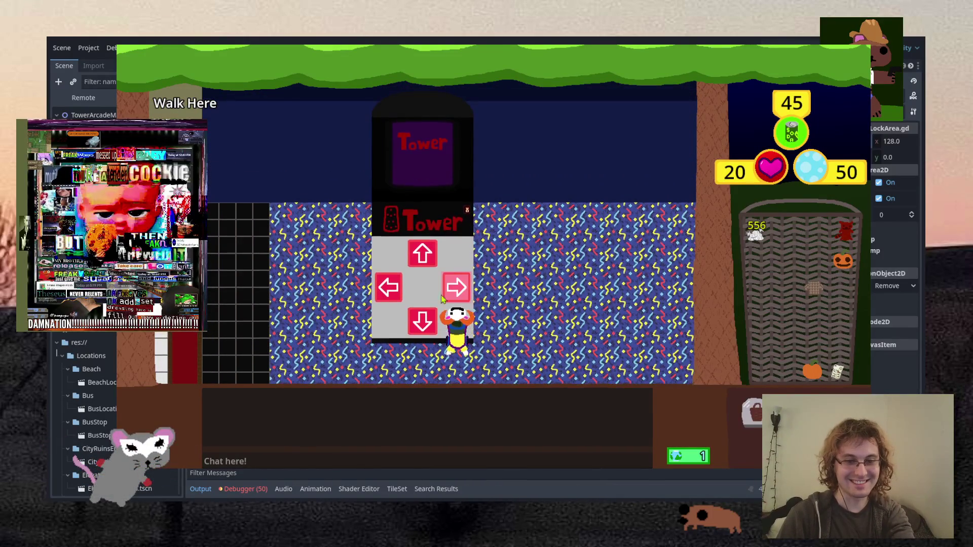
pyautogui.click(466, 291)
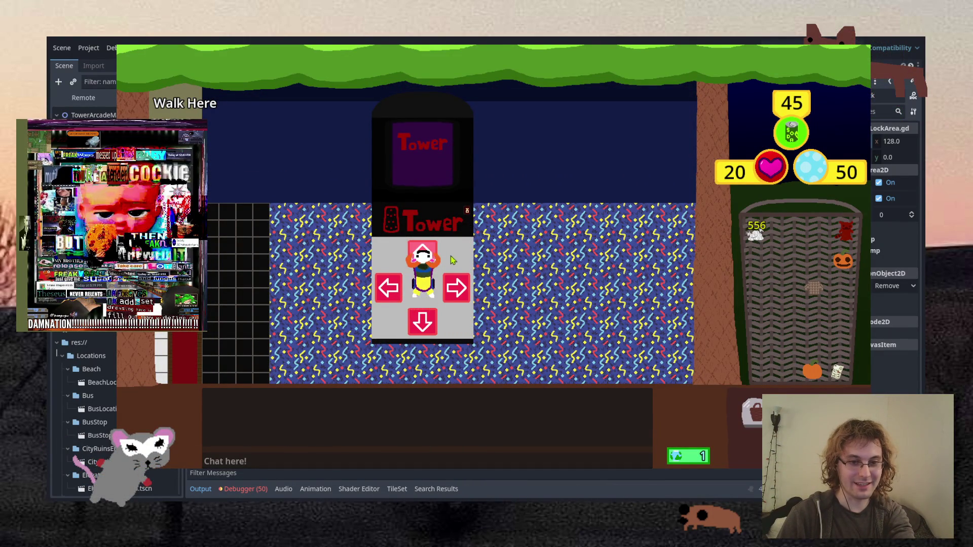
pyautogui.click(566, 287)
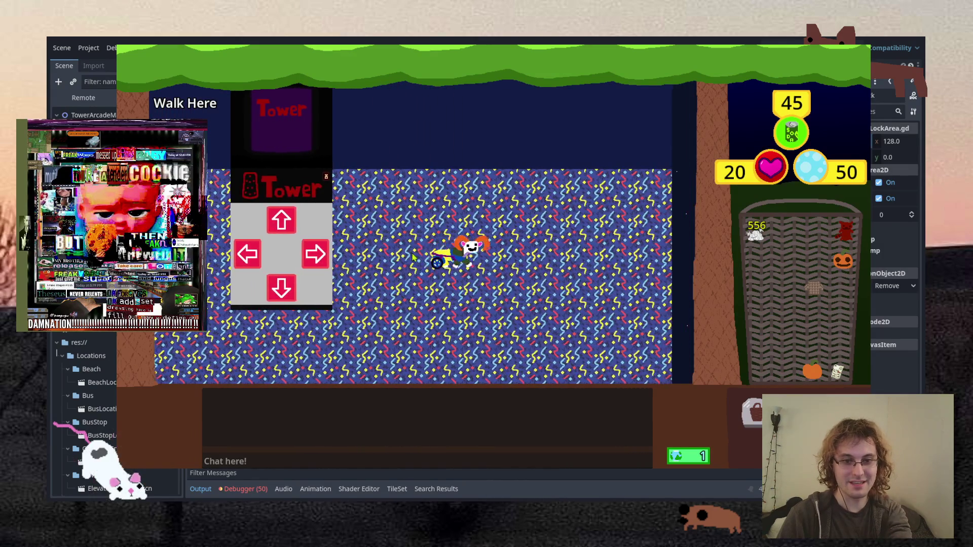
pyautogui.click(383, 135)
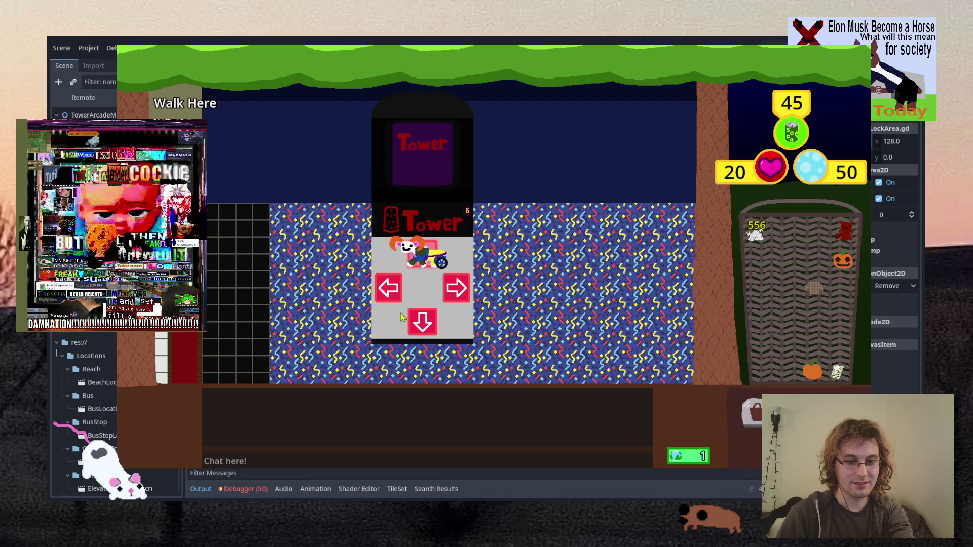
pyautogui.click(560, 362)
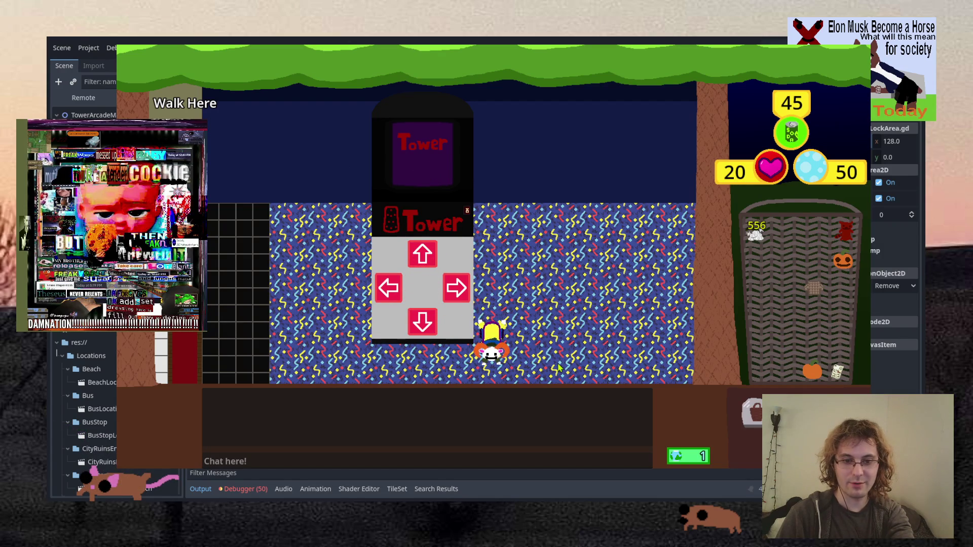
pyautogui.click(415, 227)
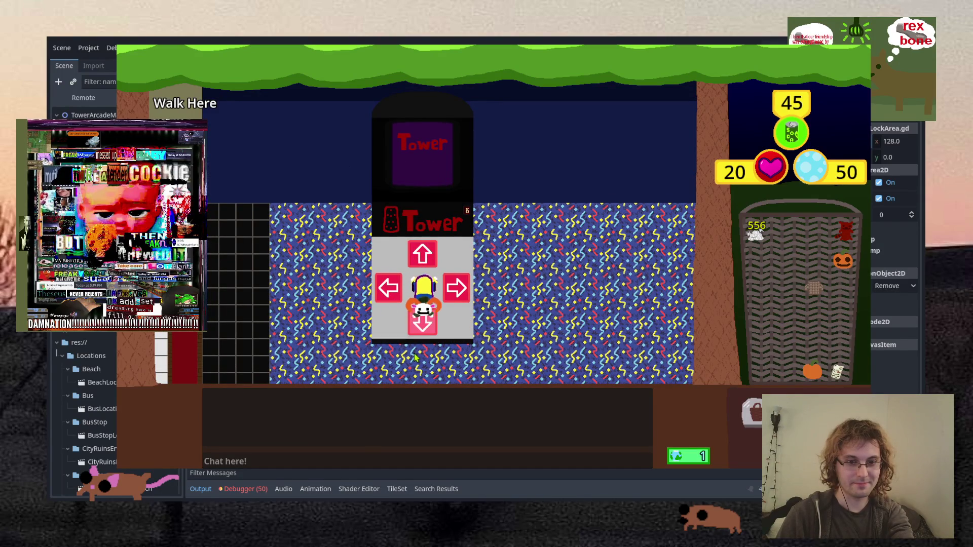
pyautogui.click(434, 387)
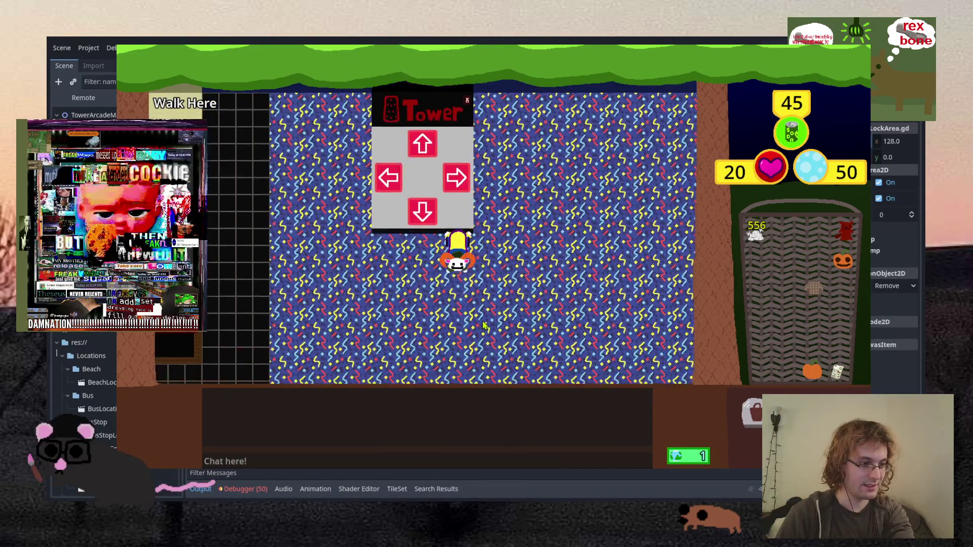